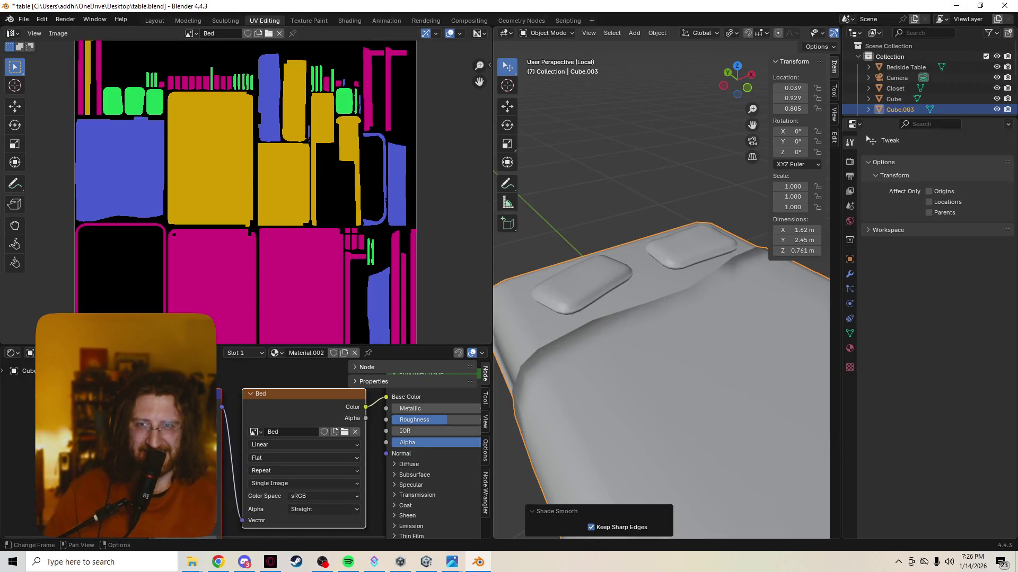
# Step: Deselect Cube.003, save table.blend in Blender, and search Windows for Photoshop
pyautogui.hotkey('alt', 'a')
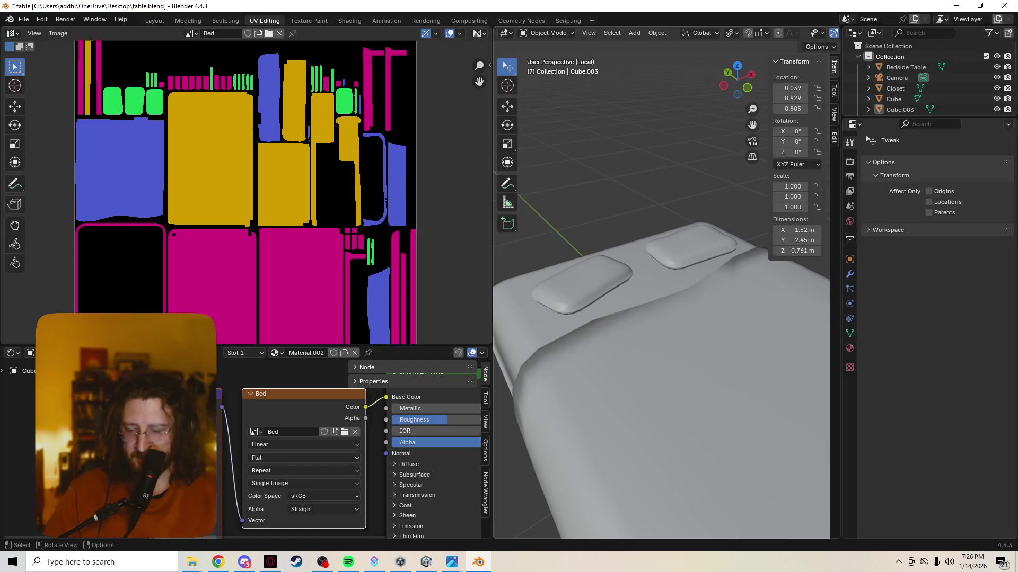
pyautogui.hotkey('ctrl', 's')
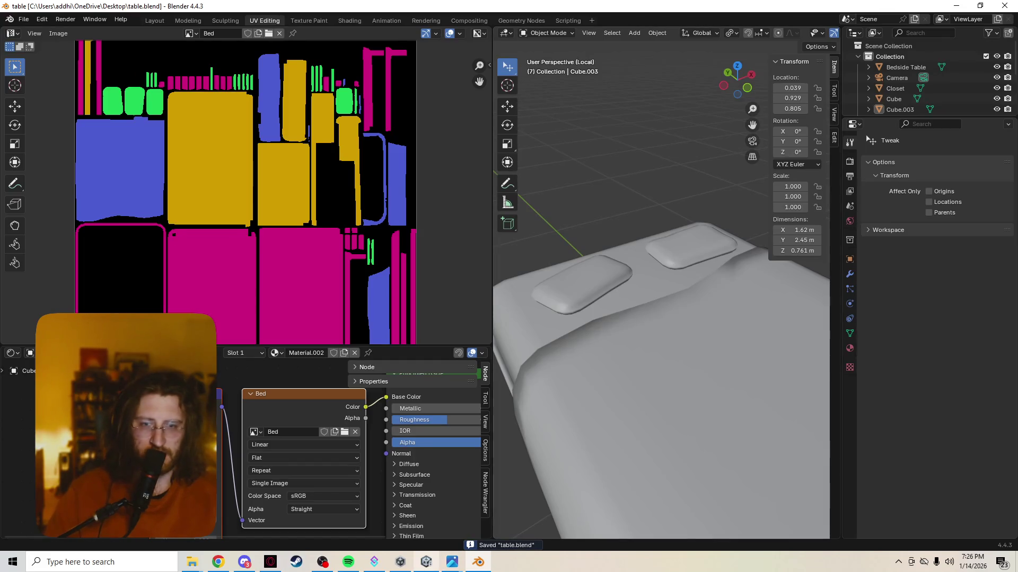
pyautogui.click(106, 561)
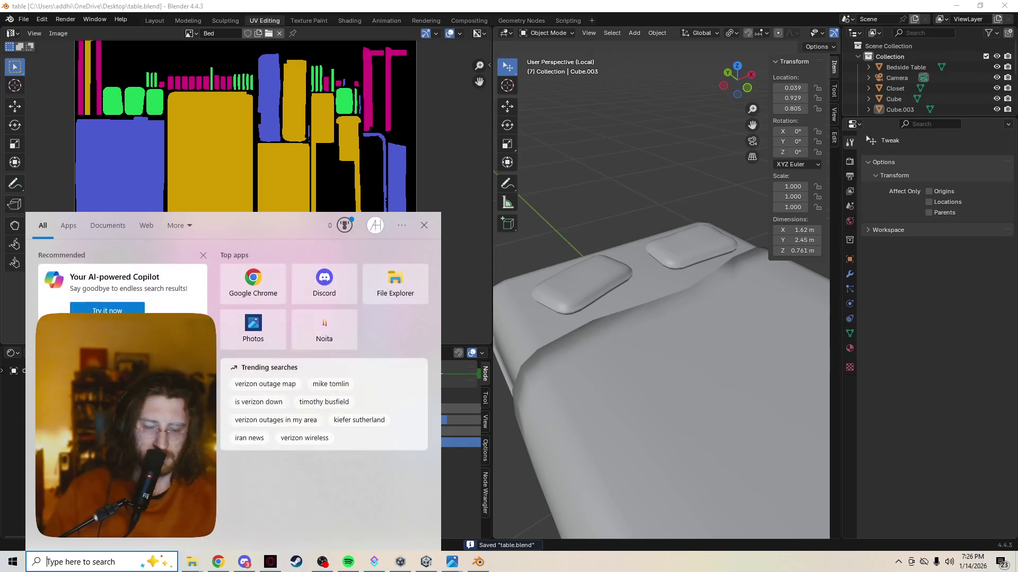
pyautogui.write('ph')
pyautogui.press('Escape')
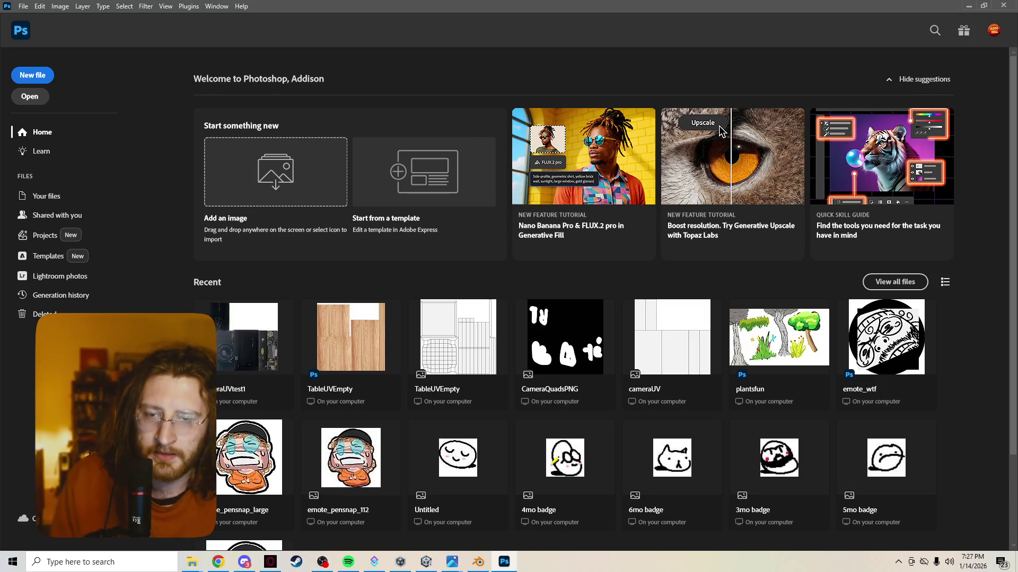
# Step: Once Photoshop's Home screen loads, switch over to OBS Studio
pyautogui.hotkey('alt', 'Tab')
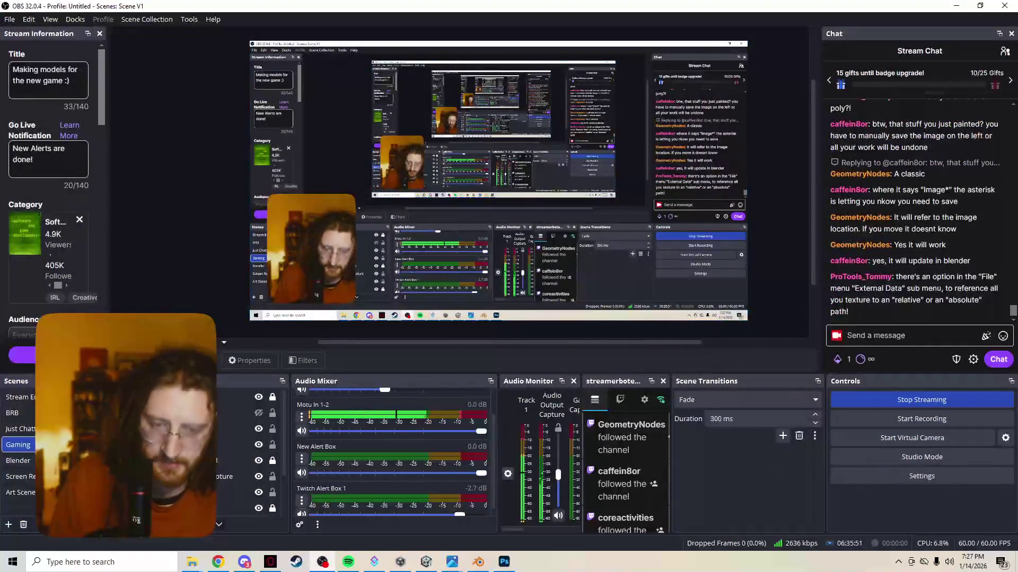
# Step: Read the stream chat in OBS, then minimize OBS to return to Photoshop's Home screen
pyautogui.click(478, 562)
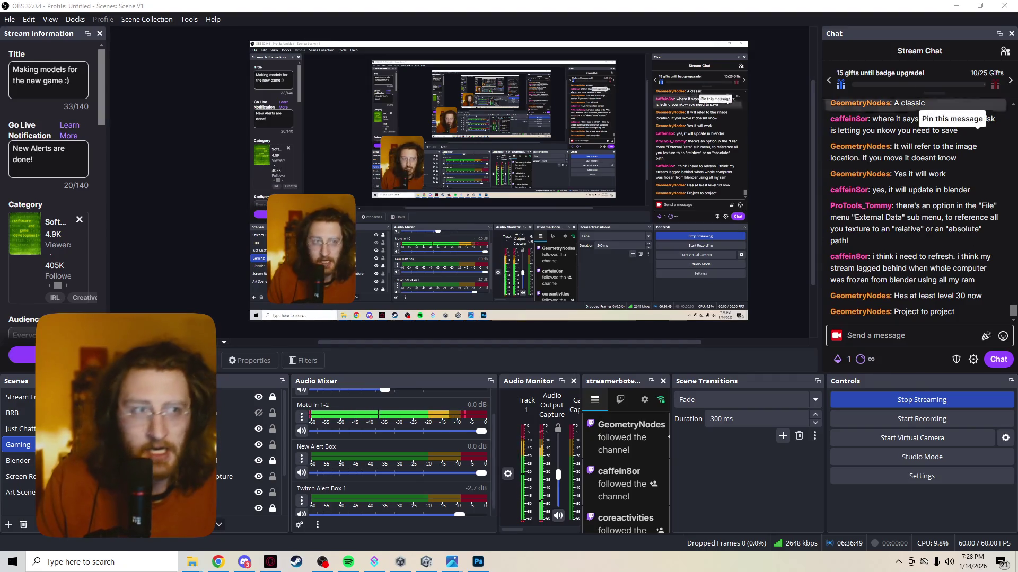
pyautogui.click(955, 5)
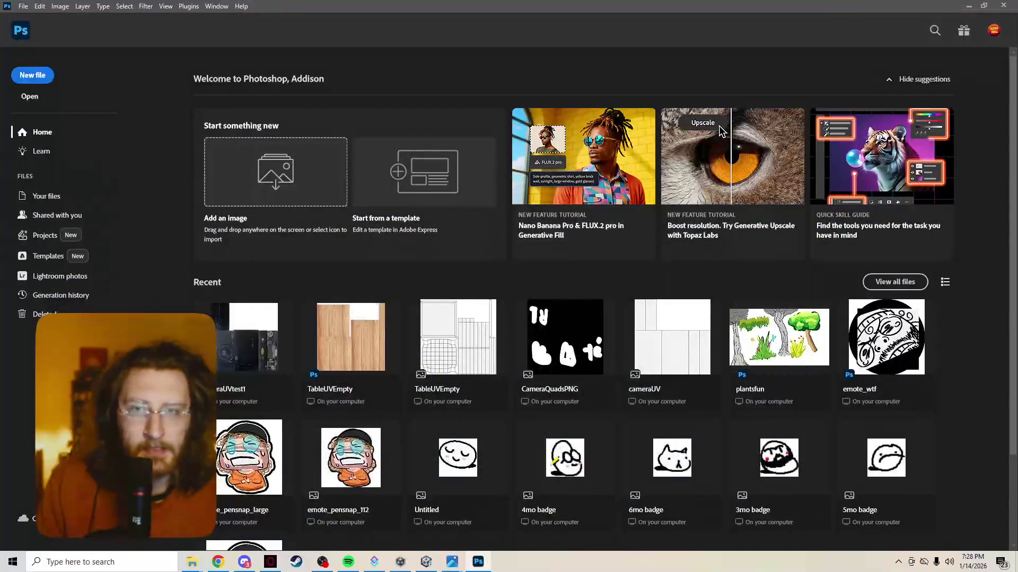
# Step: Open Bed.png from Desktop > Dirge Texture Images and look over the 1024 × 1024 UV map
pyautogui.hotkey('ctrl', 'o')
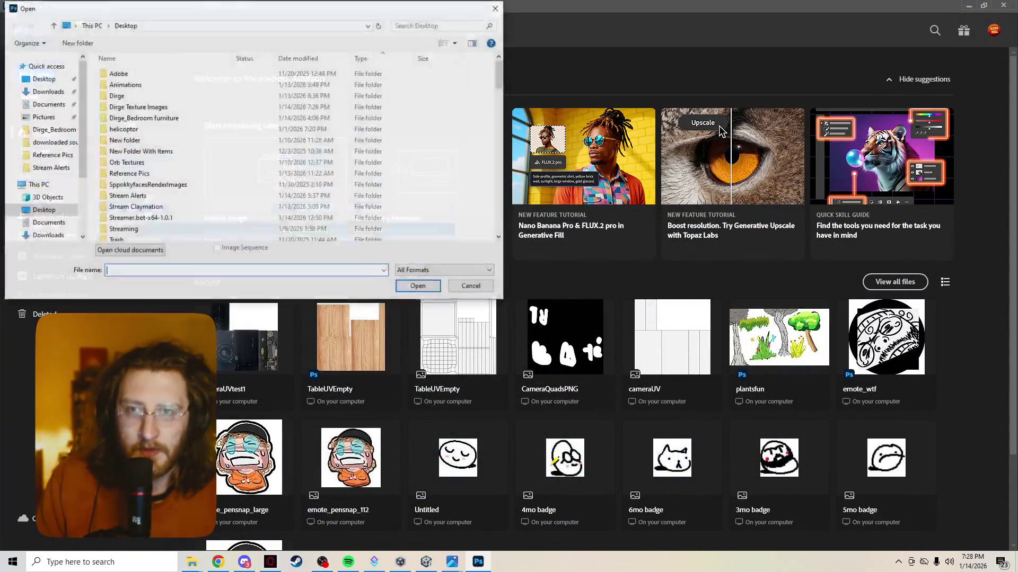
pyautogui.press('Down')
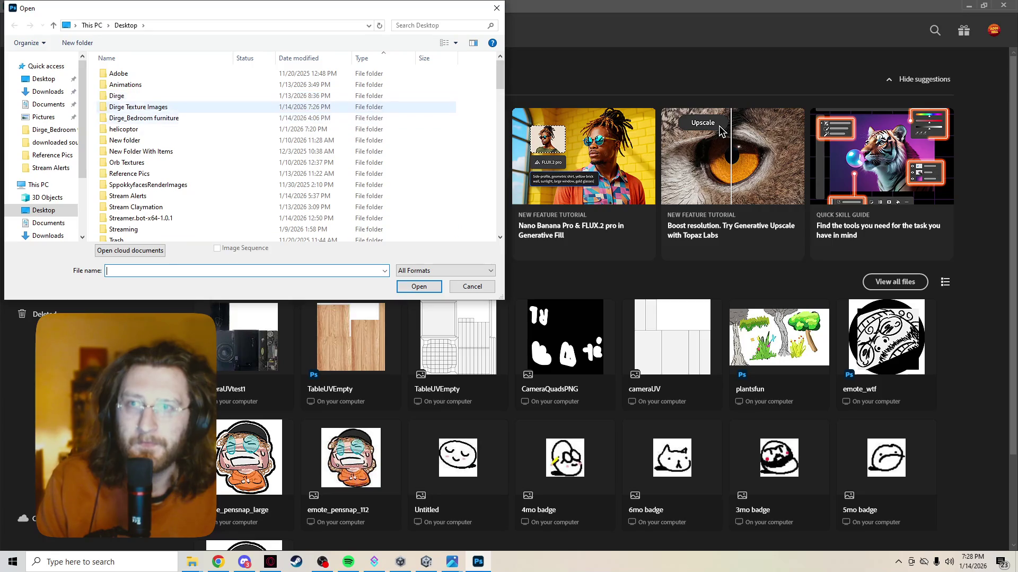
pyautogui.press('Return')
pyautogui.press('Down')
pyautogui.press('Return')
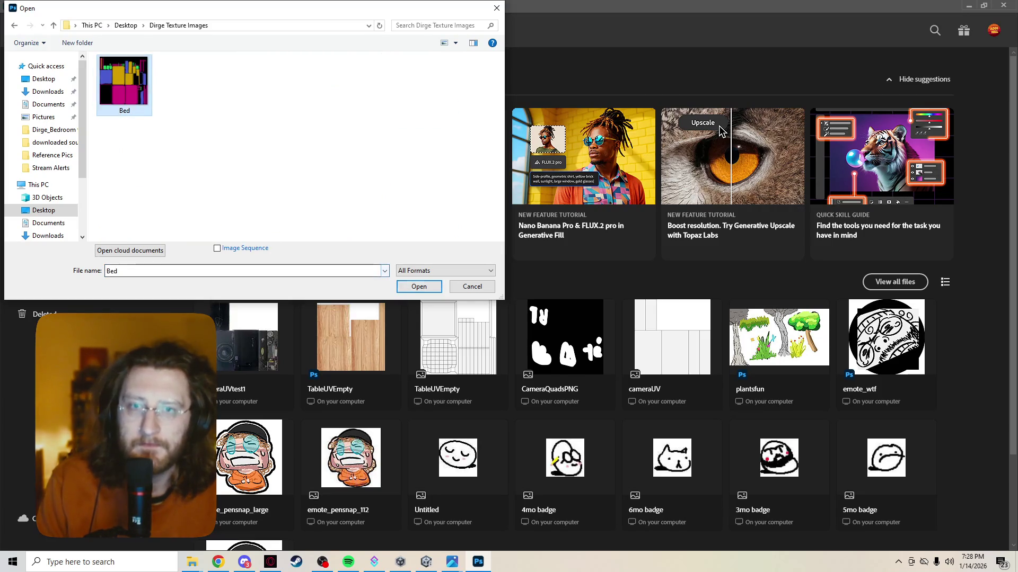
pyautogui.scroll(10, 396, 294)
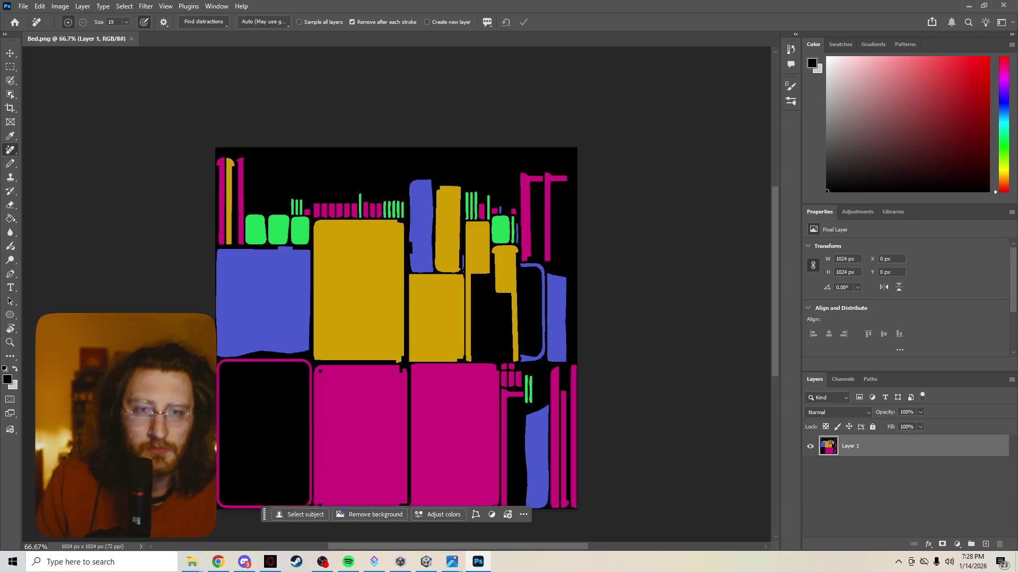
pyautogui.scroll(-9, 396, 294)
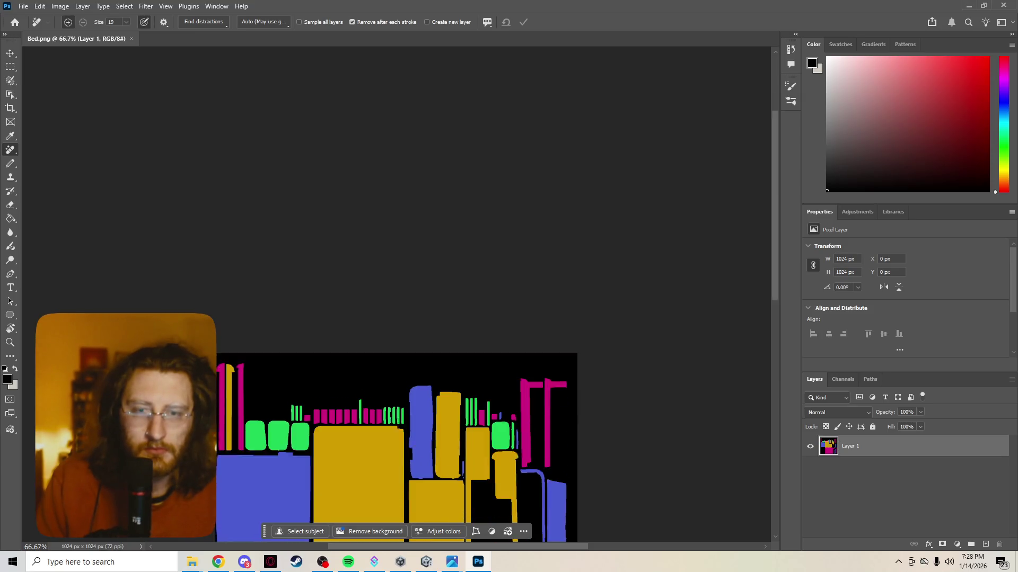
pyautogui.keyDown('shift'); pyautogui.hscroll(-1, 395, 294); pyautogui.keyUp('shift')
pyautogui.keyDown('shift'); pyautogui.hscroll(1, 396, 294); pyautogui.keyUp('shift')
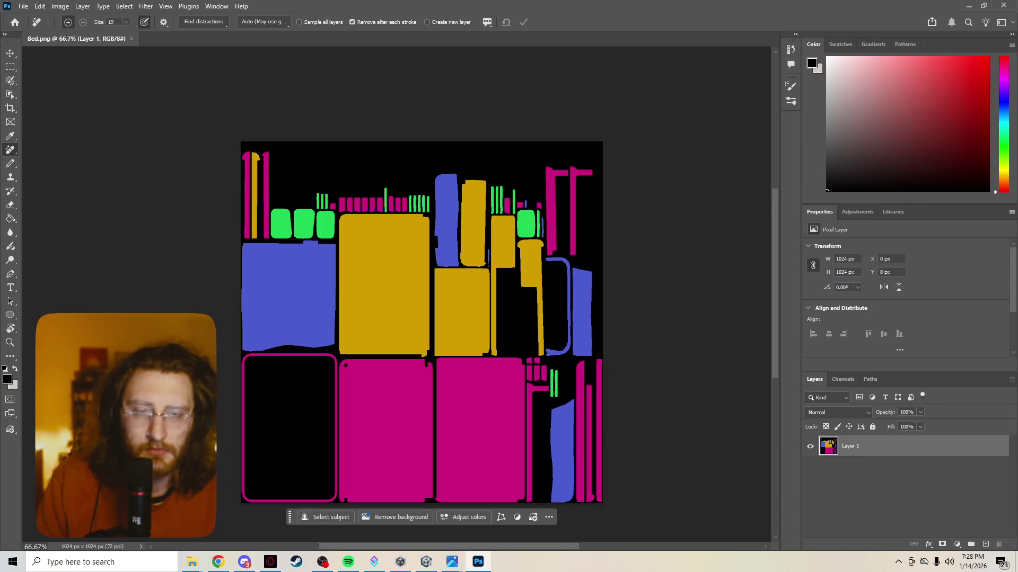
pyautogui.scroll(-1, 396, 294)
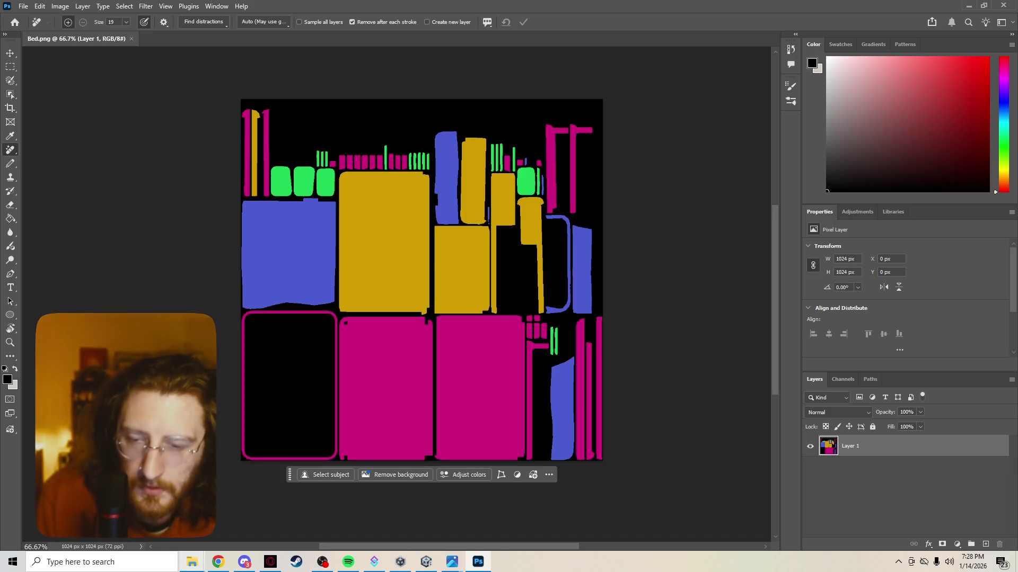
pyautogui.moveTo(192, 562)
pyautogui.click(329, 508)
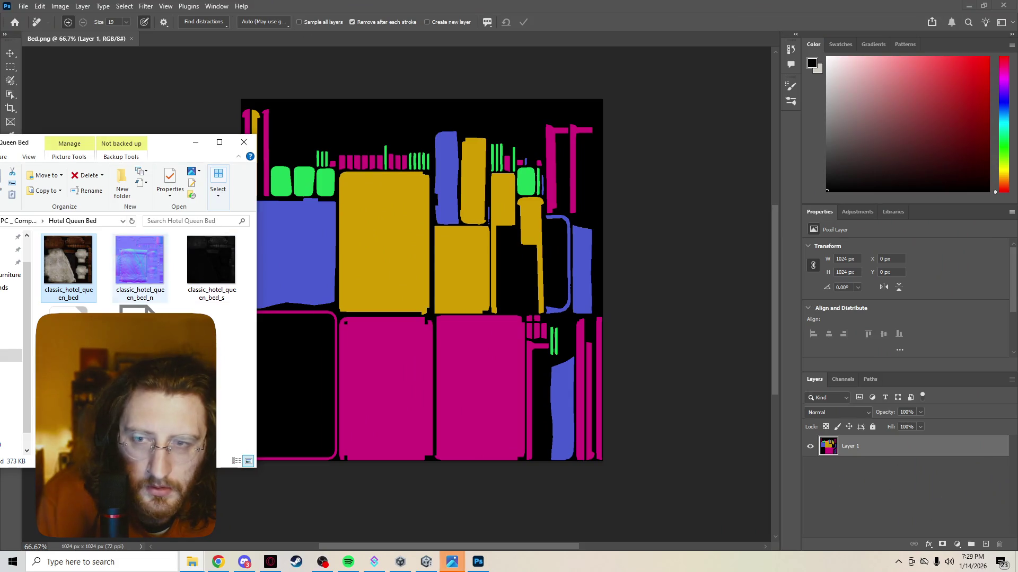
pyautogui.doubleClick(67, 260)
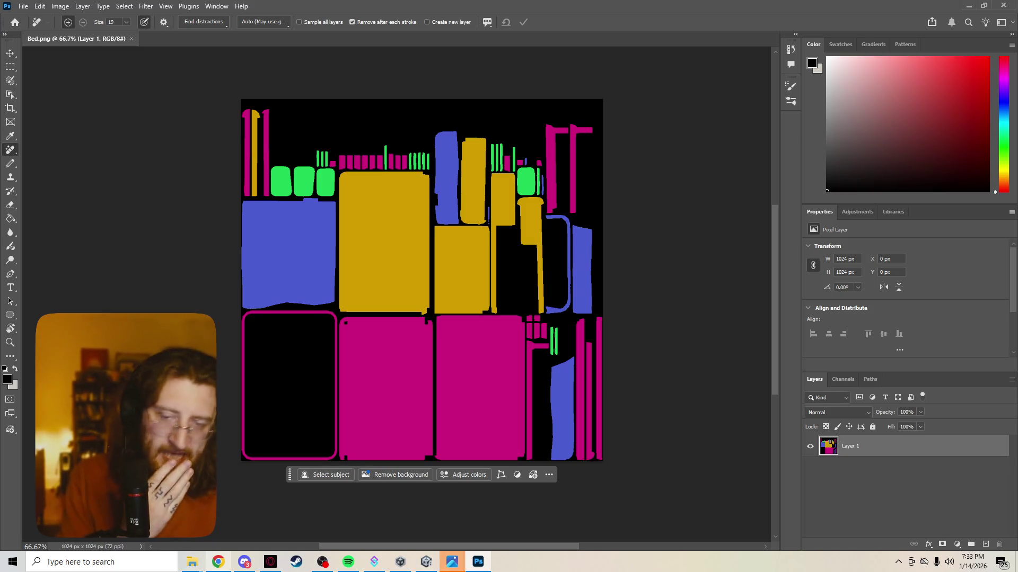
pyautogui.moveTo(218, 562)
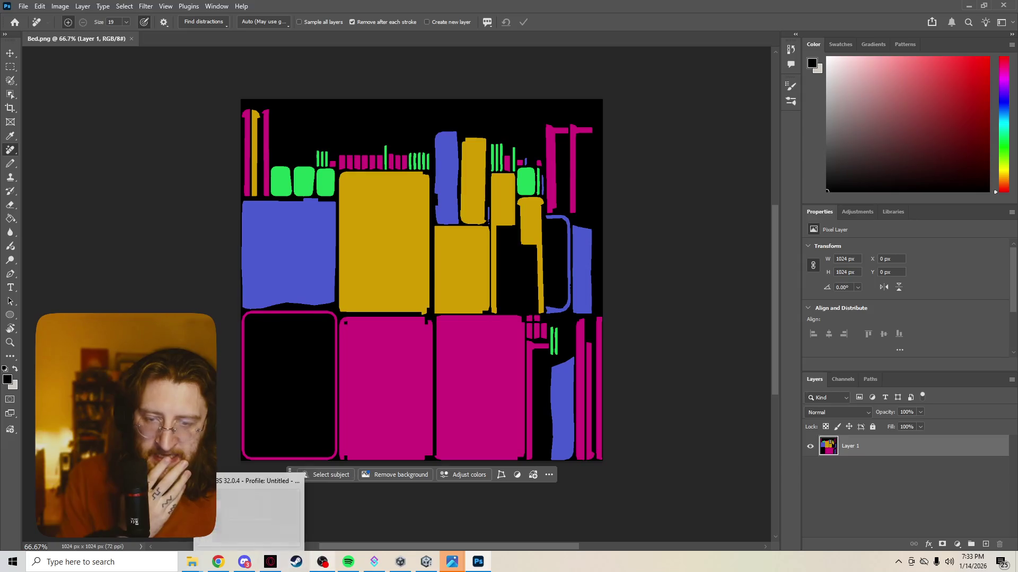
pyautogui.click(322, 562)
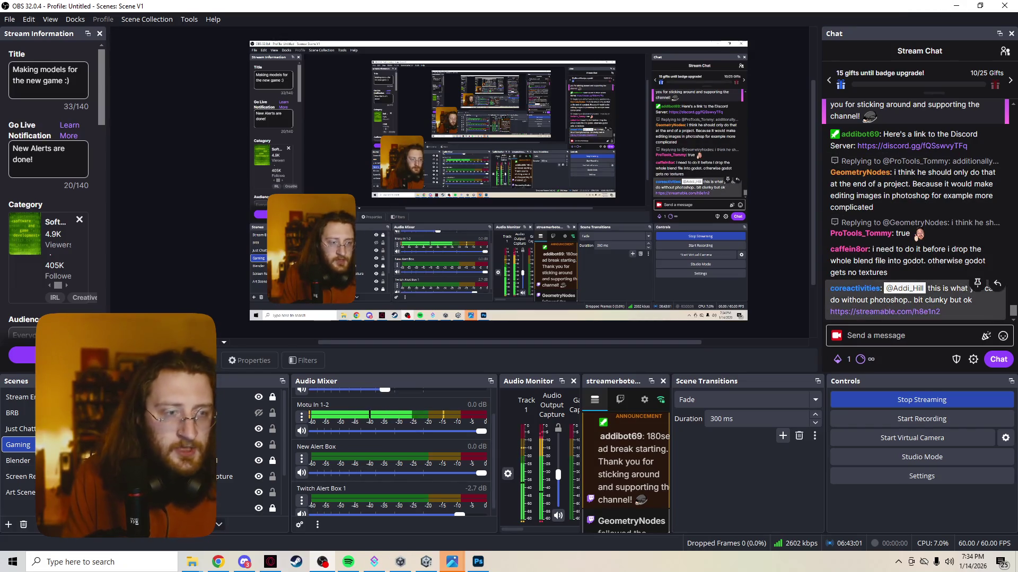
# Step: Open the Streamable texture mask brush tutorial link posted in the stream chat
pyautogui.click(885, 312)
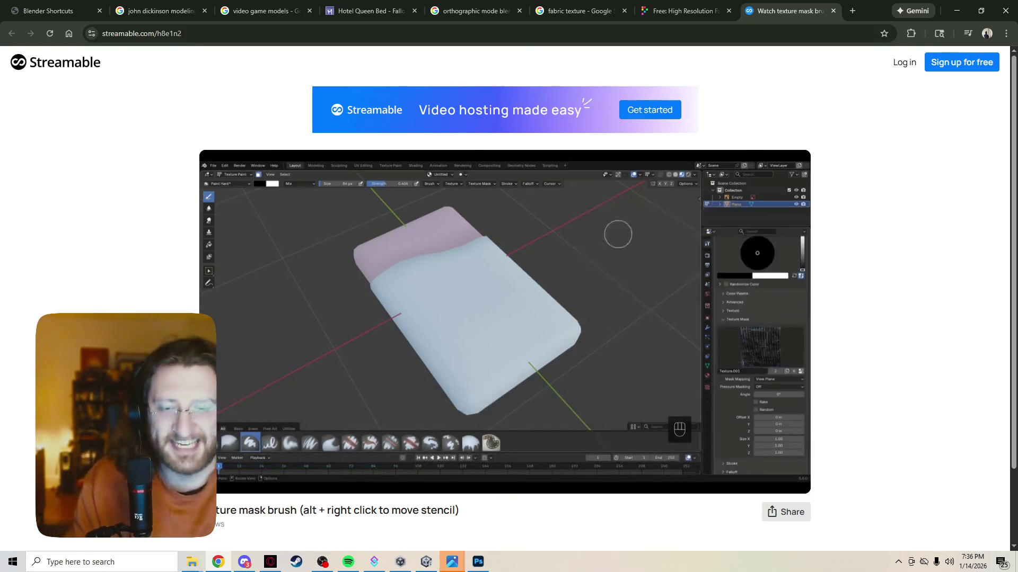
# Step: Close both classic_hotel_queen_bed.png image windows from the taskbar previews
pyautogui.moveTo(453, 561)
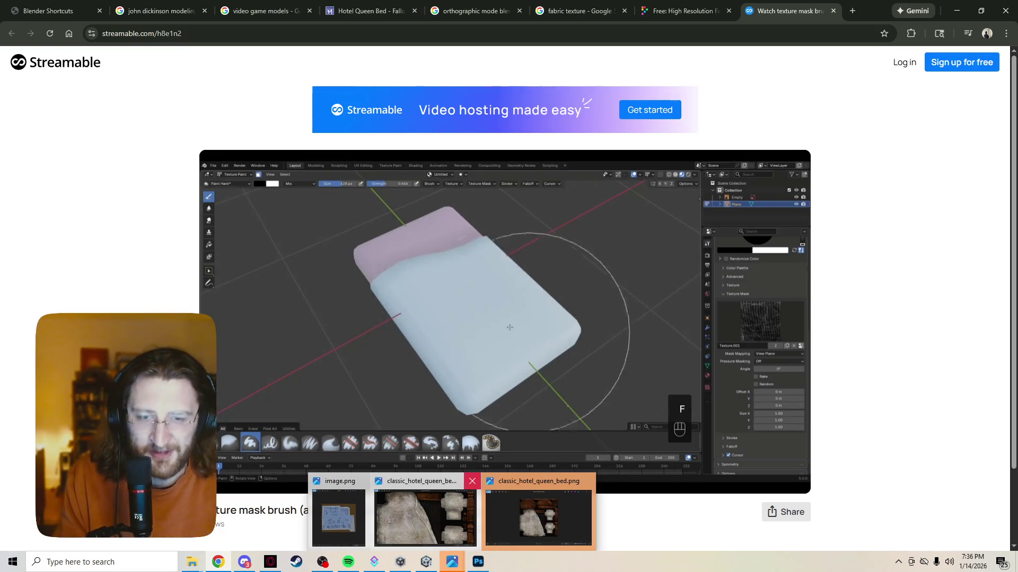
pyautogui.click(588, 481)
pyautogui.click(533, 481)
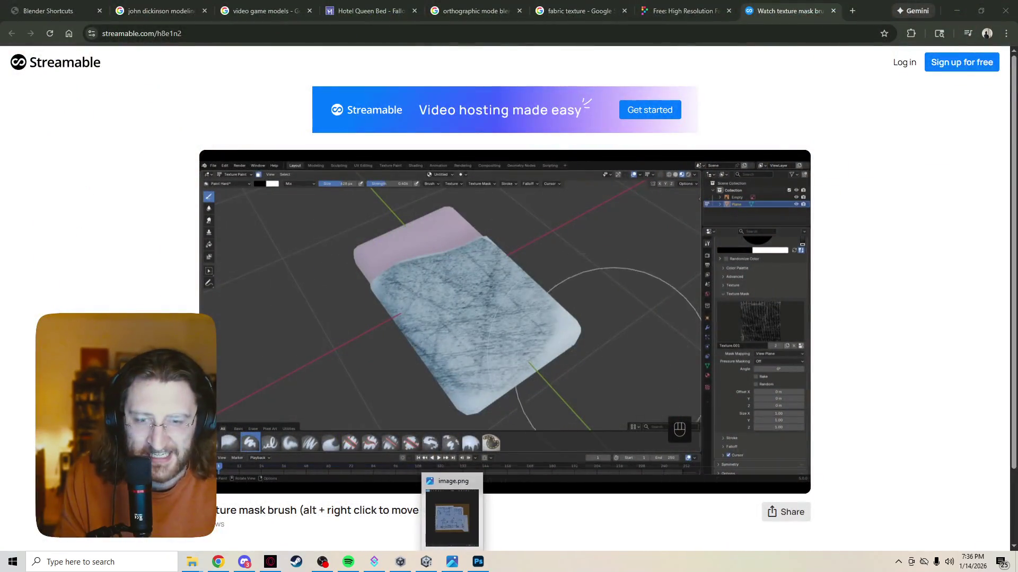
# Step: Glance at Bed.png in Photoshop, then bookmark the texture mask brush tutorial page
pyautogui.moveTo(478, 562)
pyautogui.moveTo(477, 511)
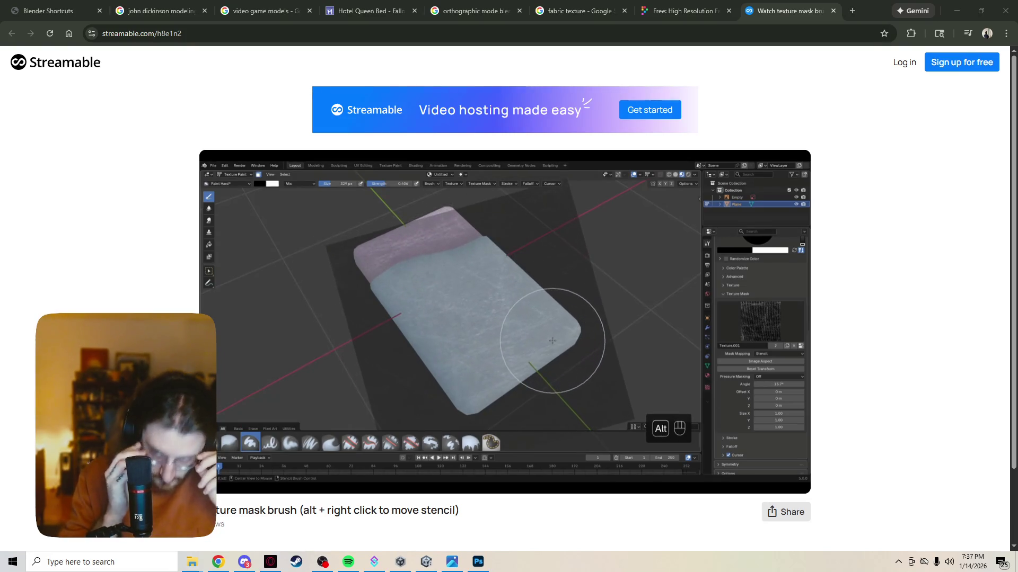
pyautogui.hotkey('ctrl', 'd')
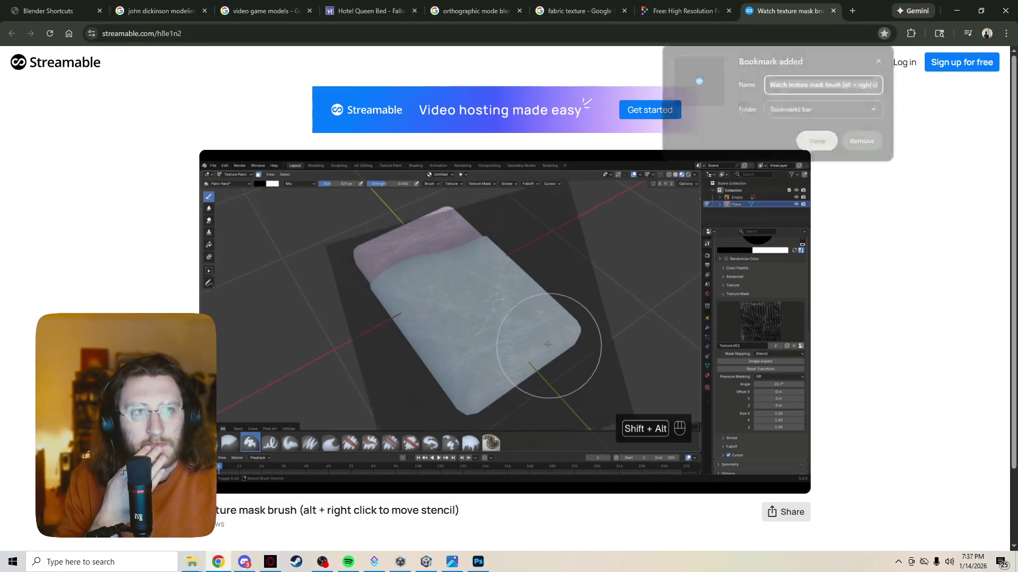
# Step: Dismiss the bookmark popup, rewatch the stencil section, and bring up the Windows Start menu
pyautogui.press('Escape')
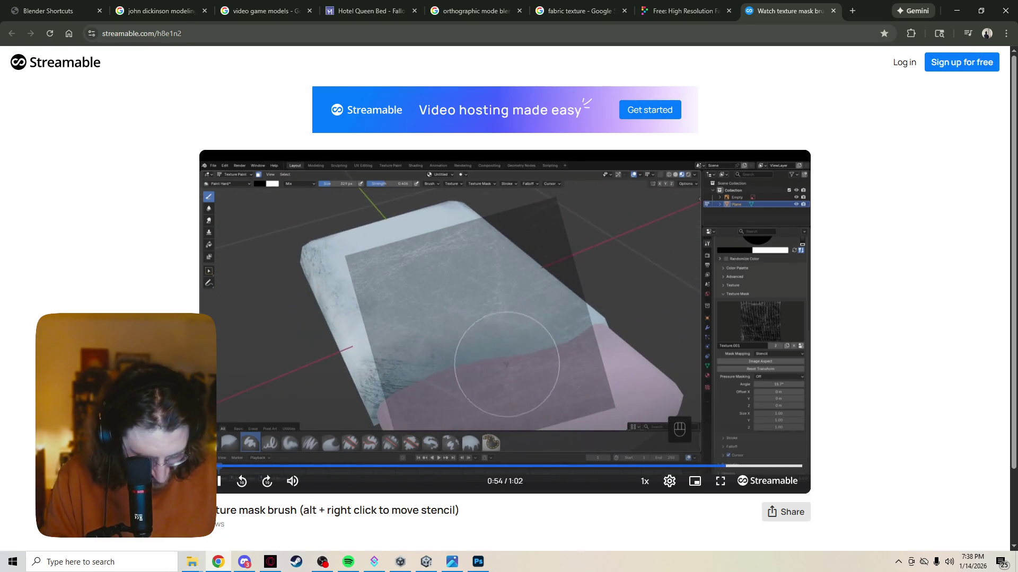
pyautogui.press('super')
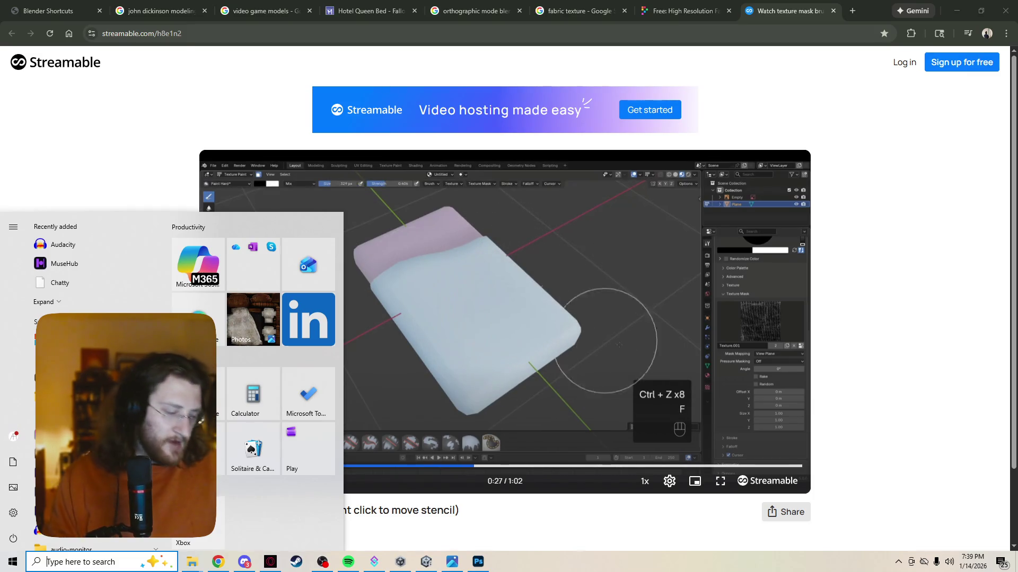
# Step: Close the Start menu, watch the tutorial to the end, then go to the red knit fabric texture page
pyautogui.moveTo(244, 562)
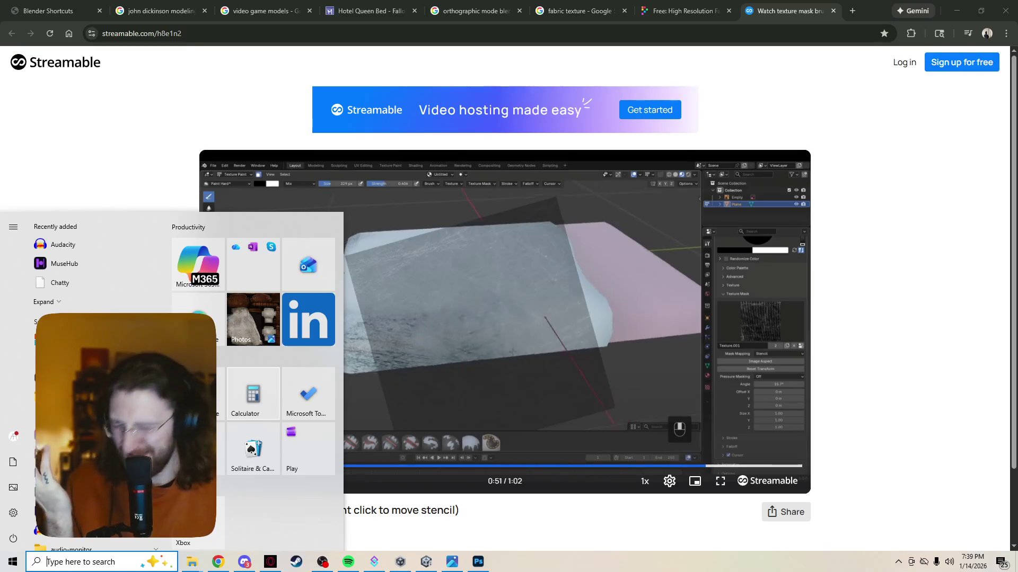
pyautogui.press('Escape')
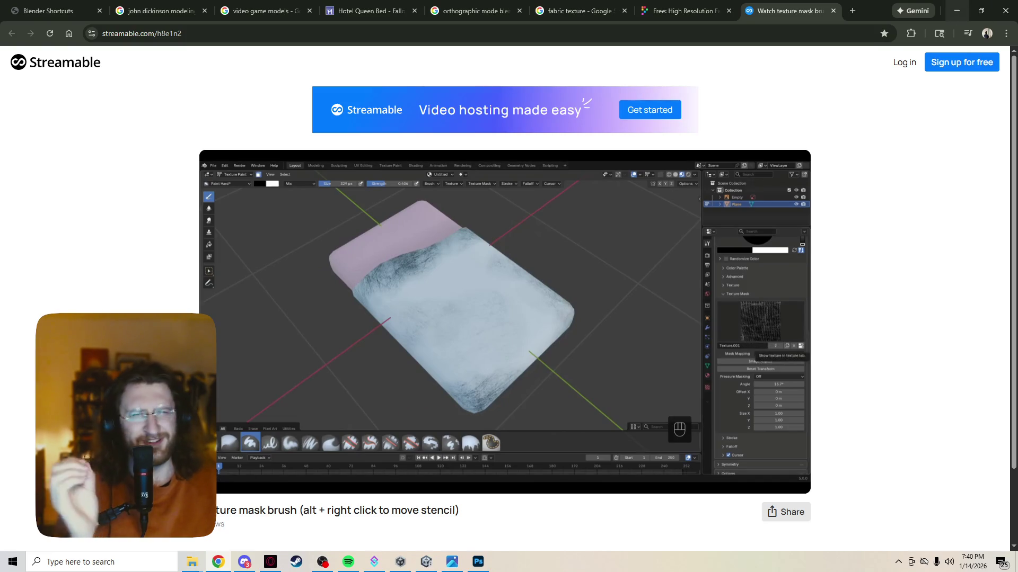
pyautogui.click(684, 10)
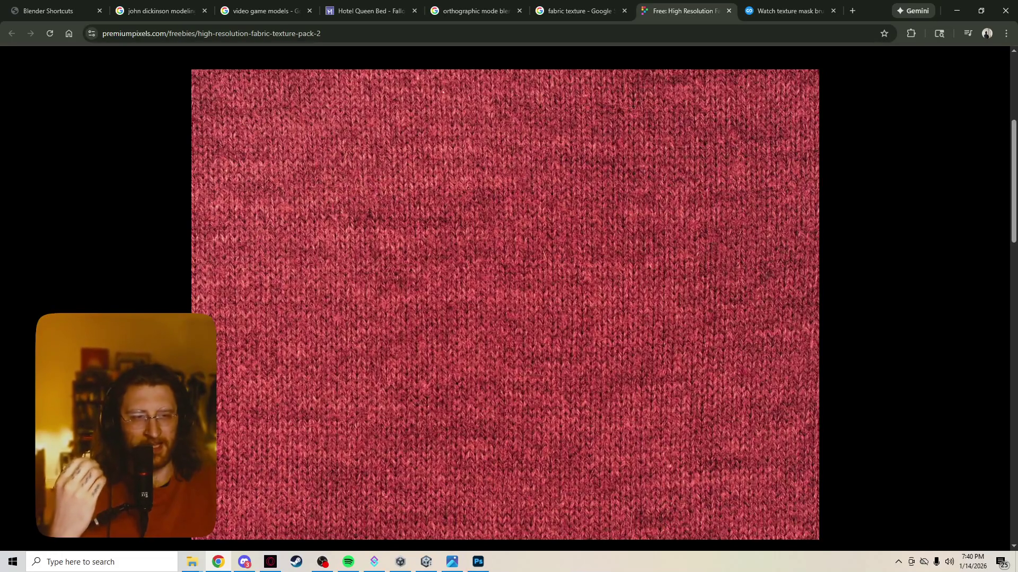
# Step: Capture the red knit fabric texture (1181×880) with Lightshot to the clipboard and return to Bed.png
pyautogui.click(898, 562)
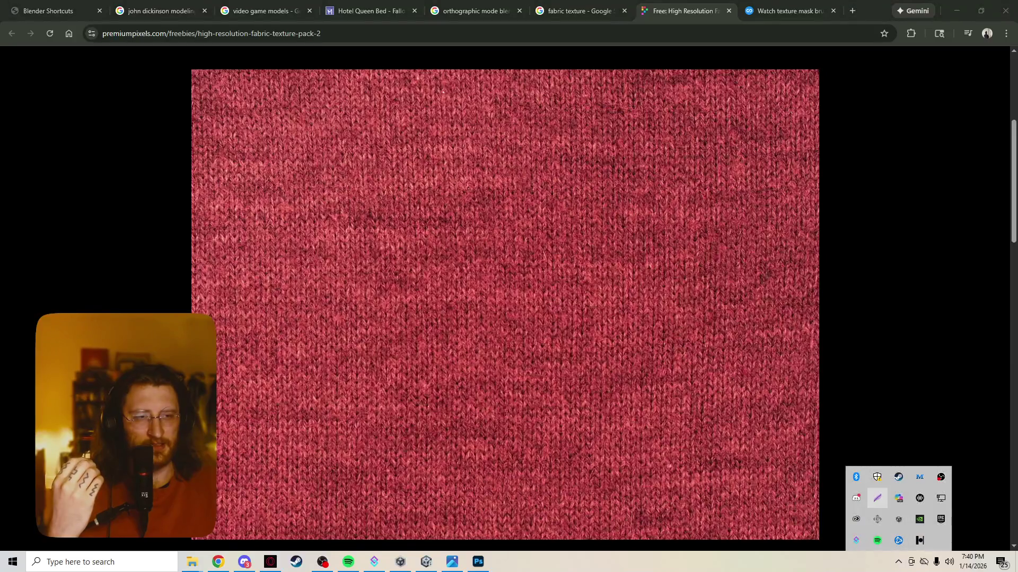
pyautogui.click(877, 498)
pyautogui.moveTo(192, 71)
pyautogui.mouseDown()
pyautogui.moveTo(613, 410)
pyautogui.moveTo(804, 542)
pyautogui.moveTo(818, 538)
pyautogui.mouseUp()
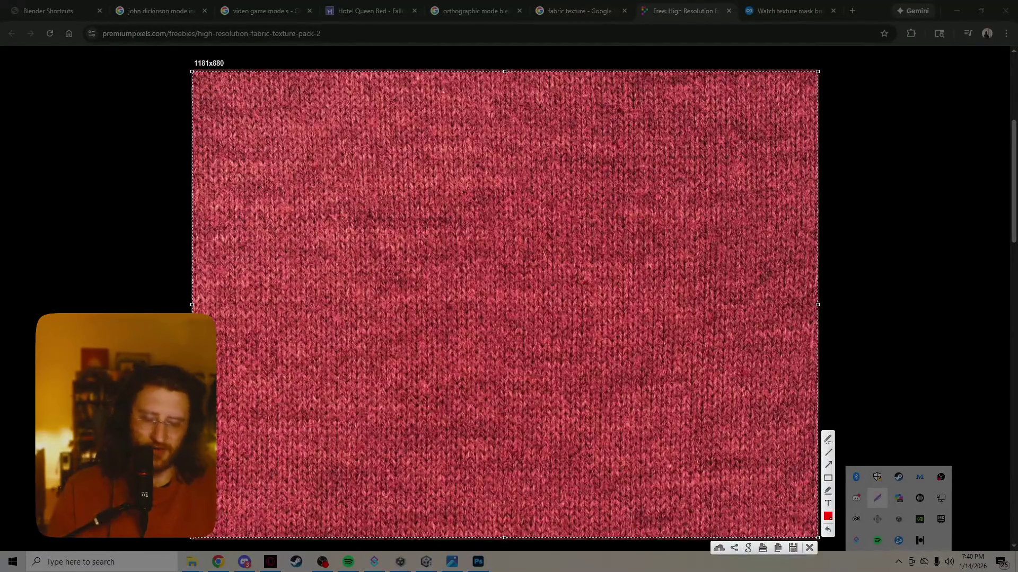
pyautogui.hotkey('ctrl', 'c')
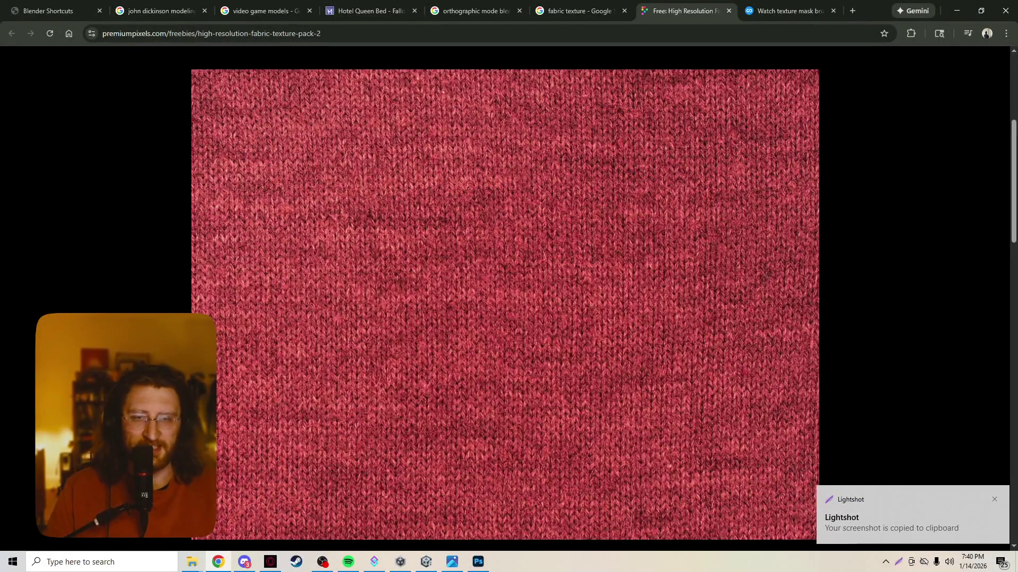
pyautogui.hotkey('alt', 'Tab')
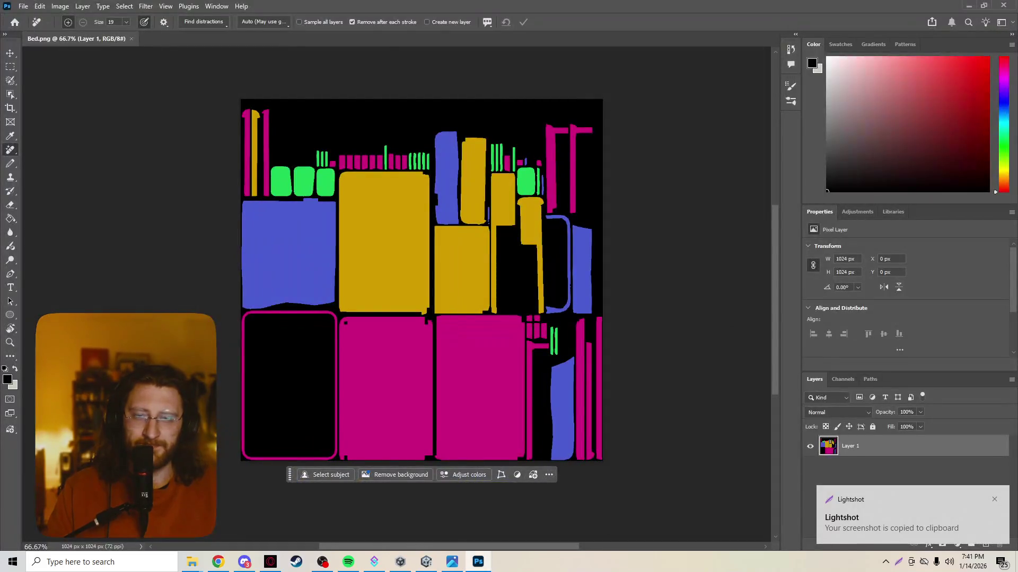
# Step: Add an empty Layer 2 above the UV map in Bed.png, then reselect Layer 1
pyautogui.scroll(-3, 422, 279)
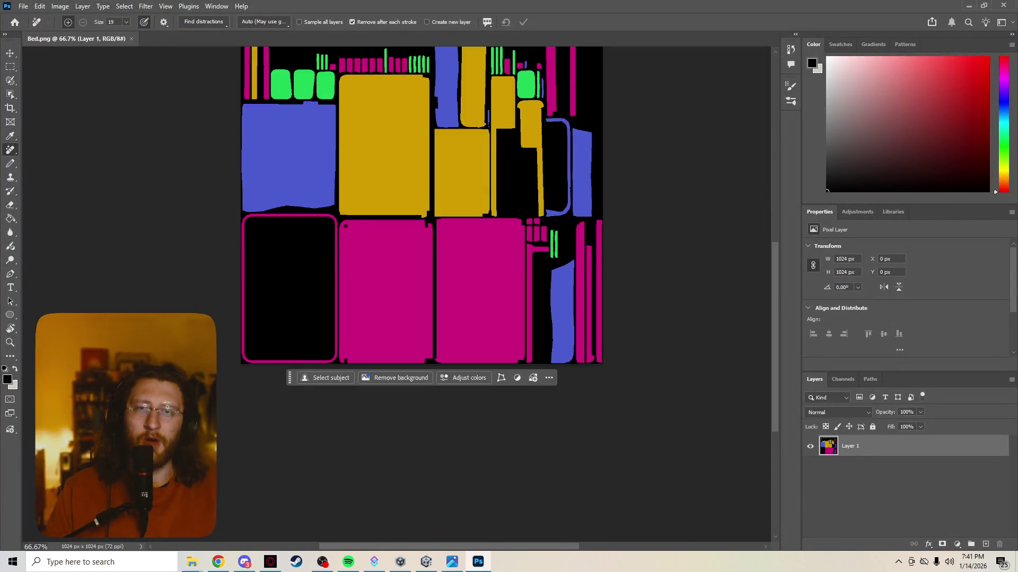
pyautogui.scroll(3, 421, 279)
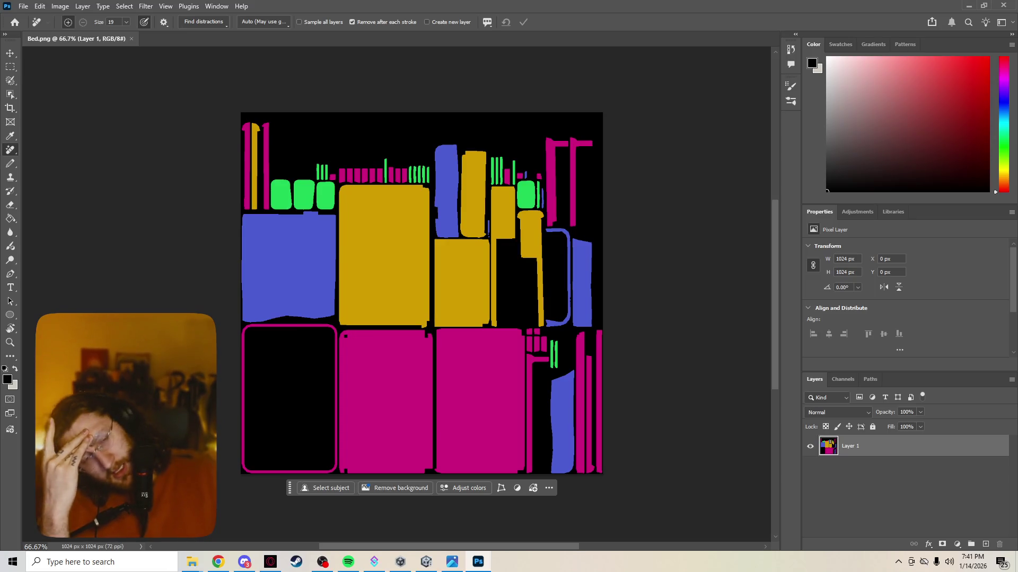
pyautogui.click(985, 544)
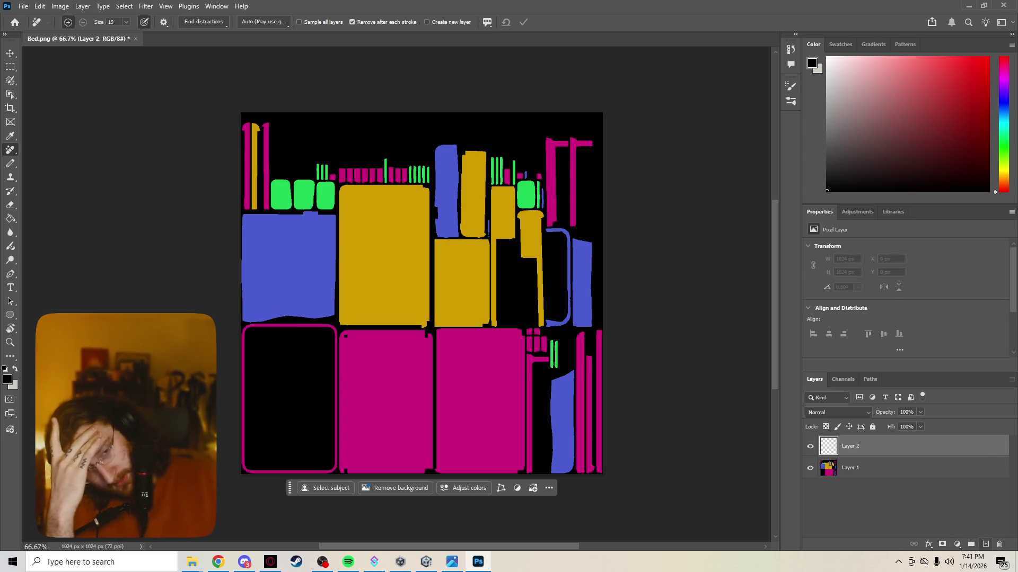
pyautogui.click(851, 467)
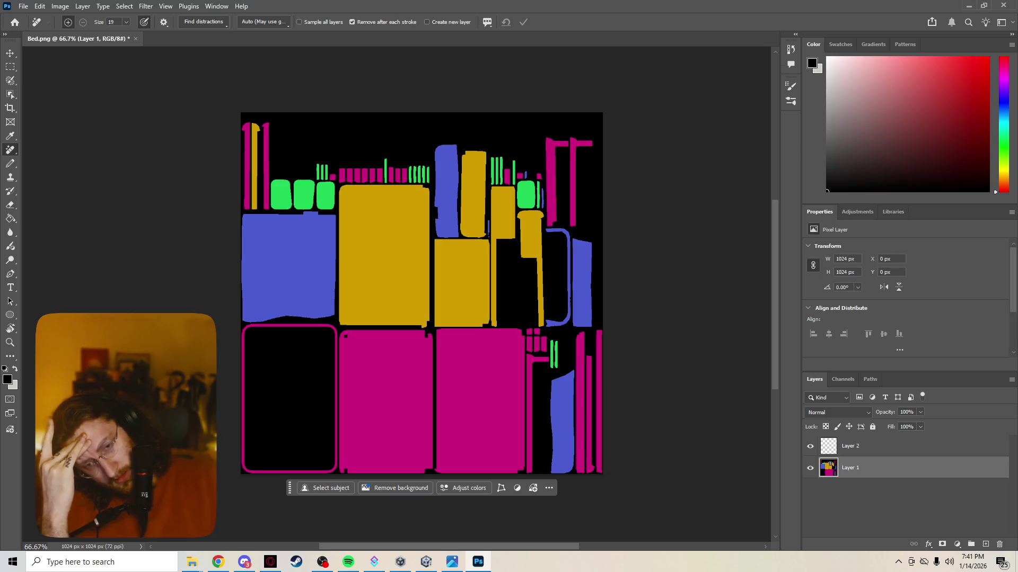
pyautogui.moveTo(218, 562)
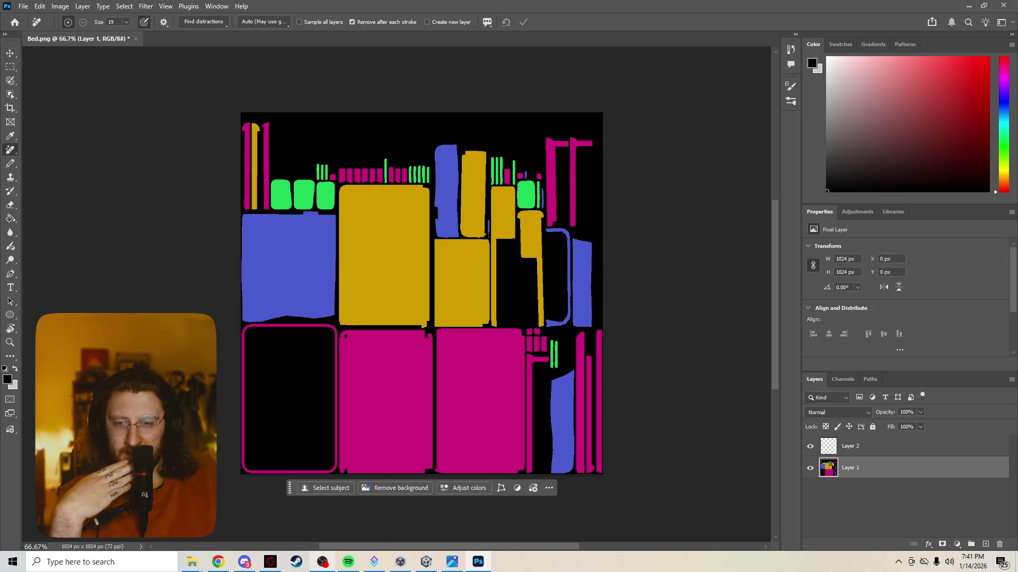
pyautogui.moveTo(322, 562)
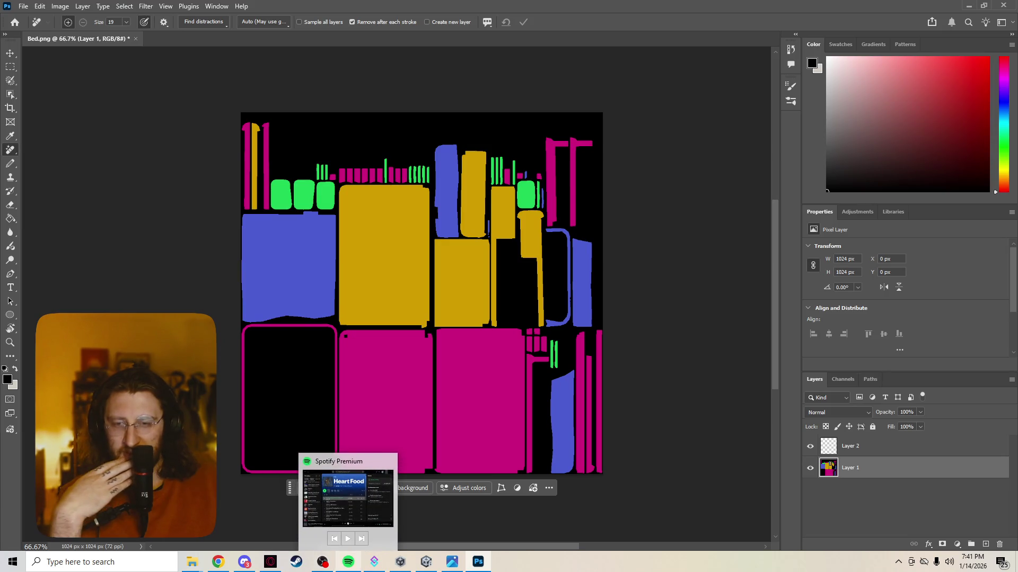
# Step: Play the Wede Harer Guzo album from 'Embuwa Bey Lamitu' in Spotify, then minimize Spotify
pyautogui.click(348, 498)
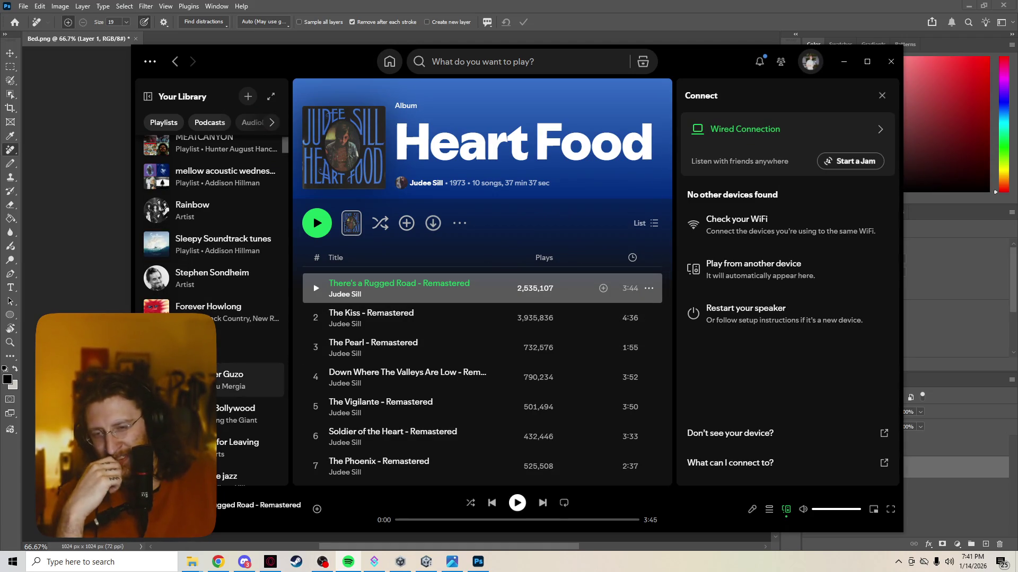
pyautogui.doubleClick(249, 380)
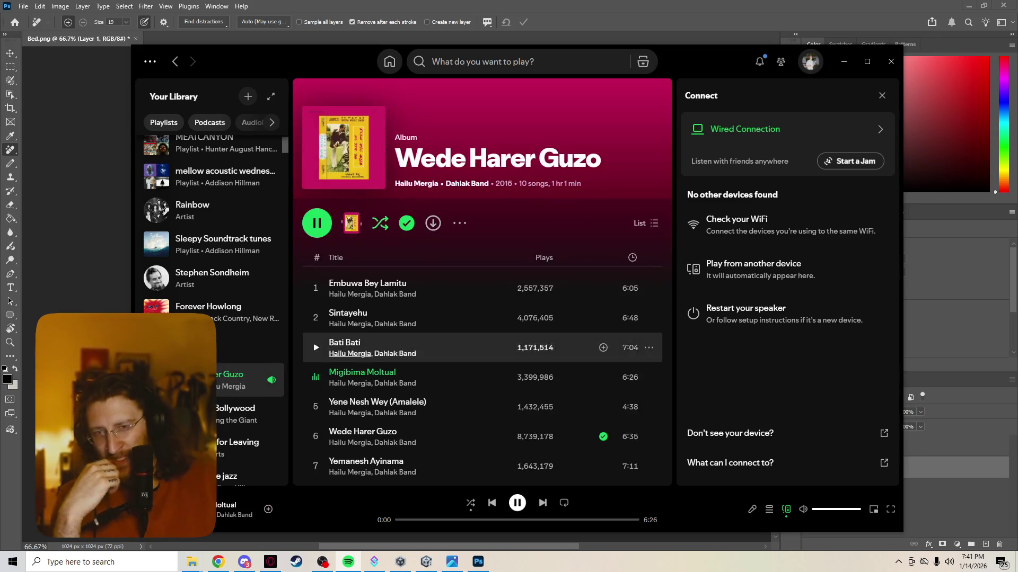
pyautogui.click(315, 288)
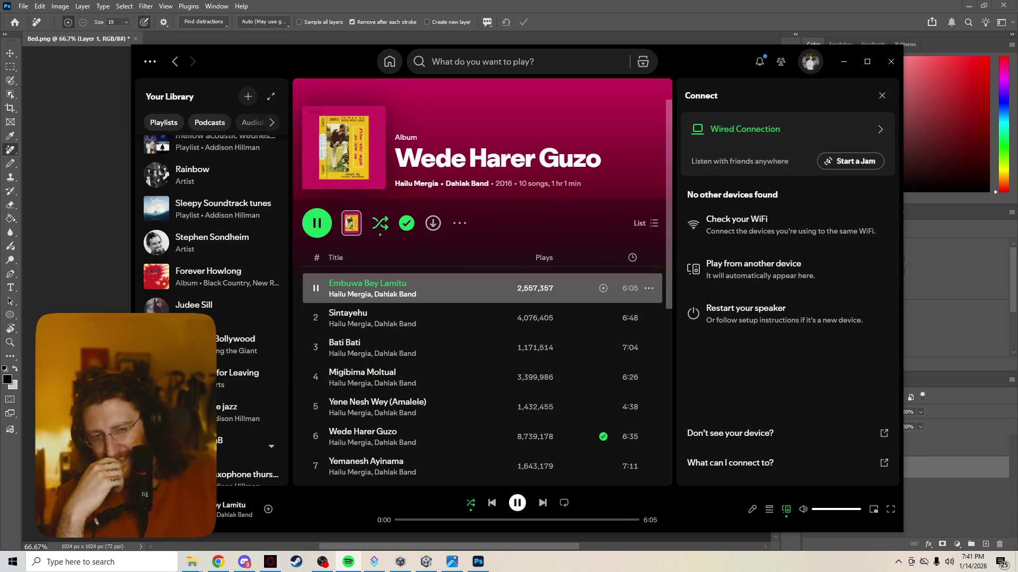
pyautogui.click(844, 61)
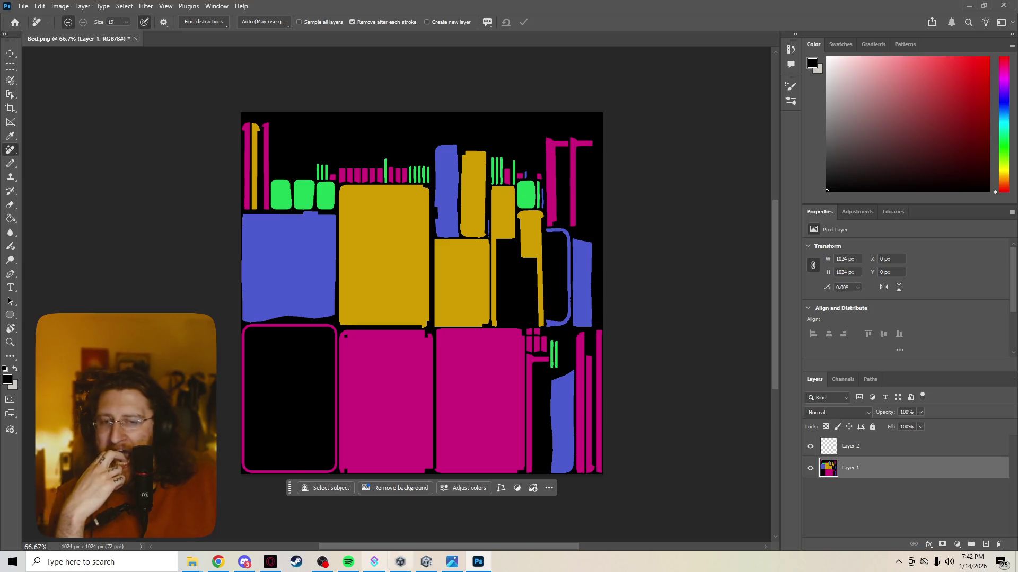
# Step: Bring Chrome forward showing the ambientCG free 3D assets home page
pyautogui.moveTo(427, 562)
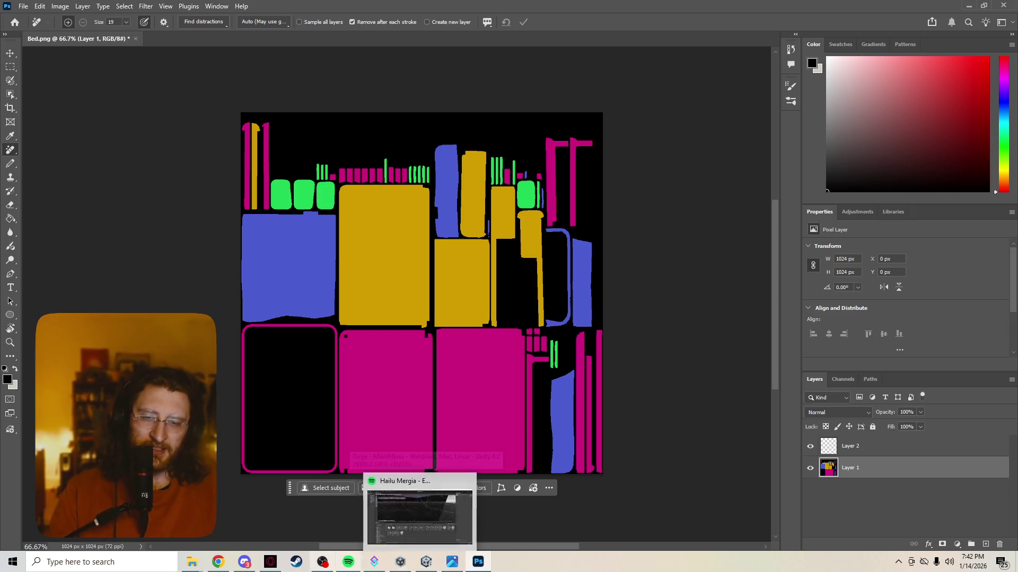
pyautogui.moveTo(323, 562)
pyautogui.click(323, 516)
pyautogui.click(218, 562)
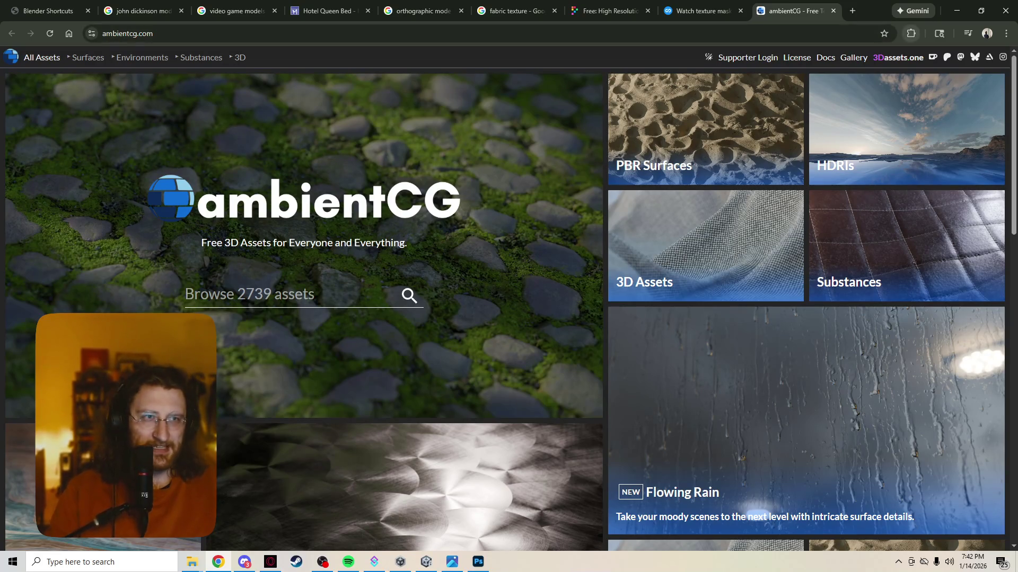
# Step: Bookmark the ambientCG home page and scroll down to the texture categories
pyautogui.hotkey('ctrl', 'd')
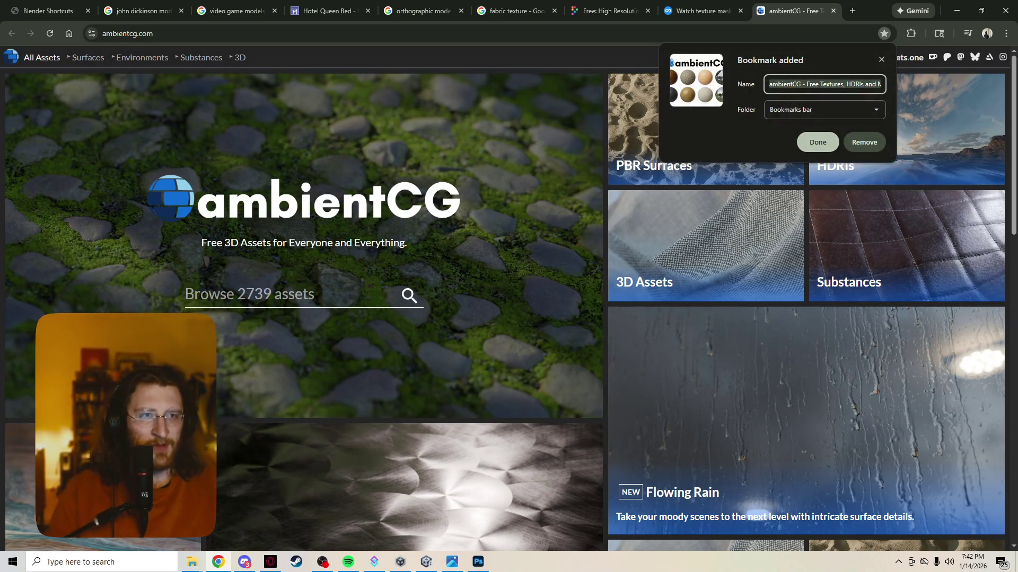
pyautogui.press('Return')
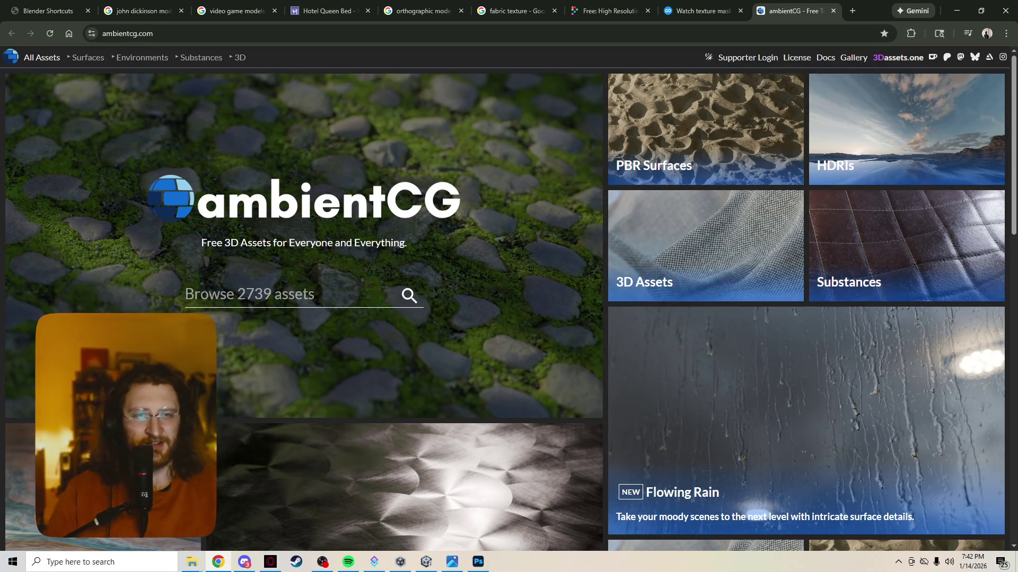
pyautogui.scroll(-6, 705, 249)
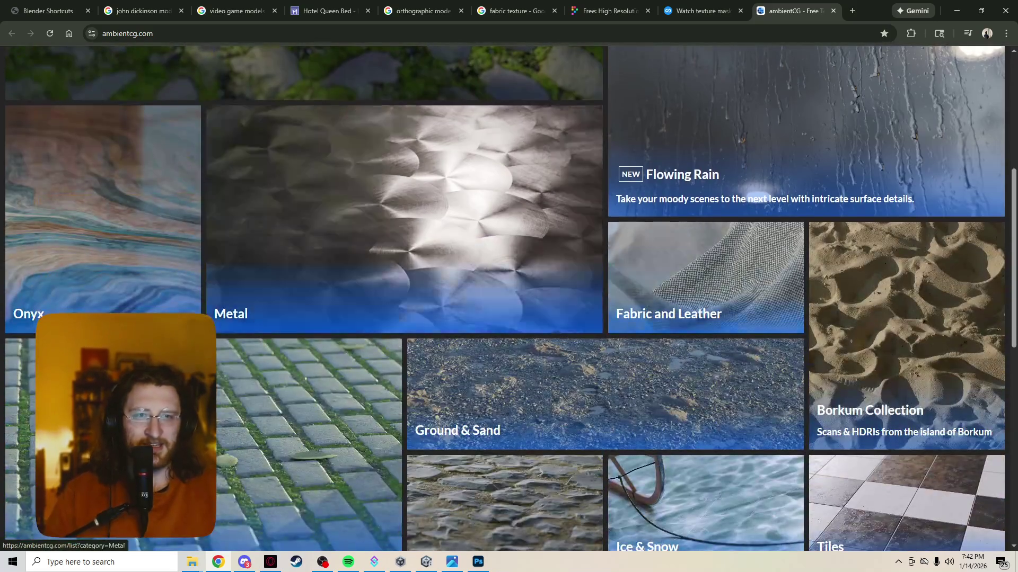
pyautogui.scroll(-5, 504, 302)
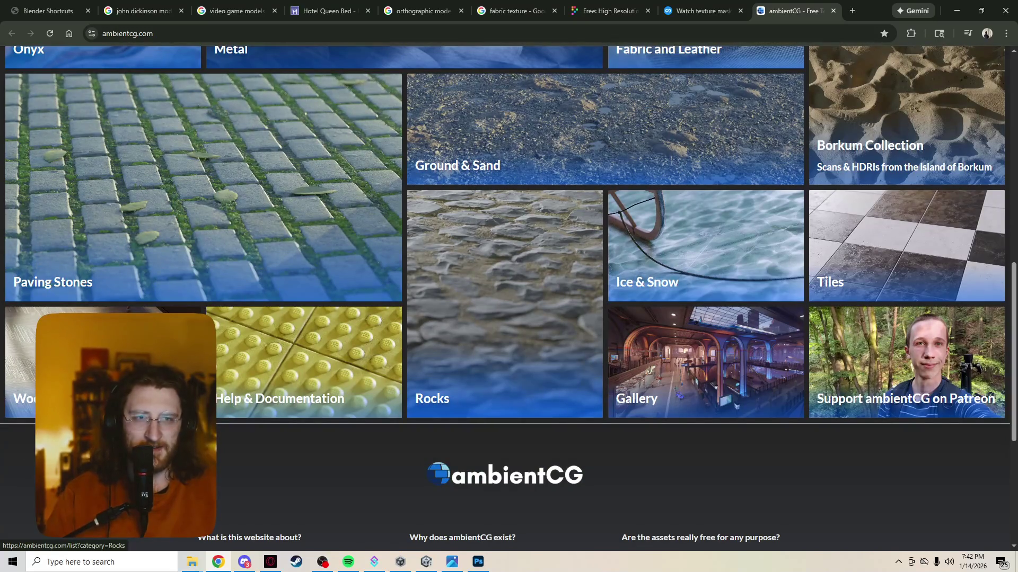
# Step: Open the Wood Floor category and browse to Wood Floor 064's 1K-PNG download
pyautogui.click(196, 366)
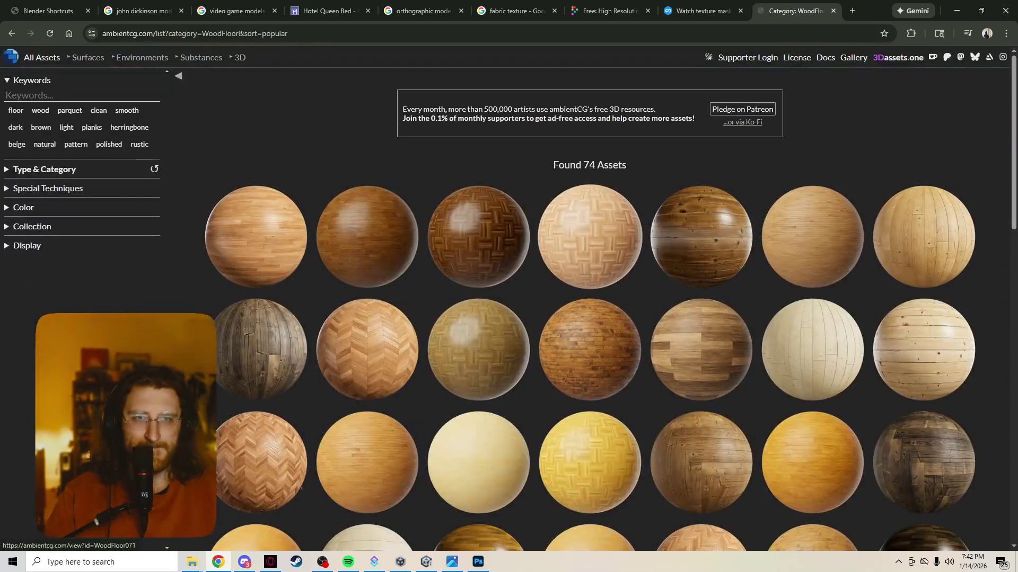
pyautogui.scroll(-8, 590, 297)
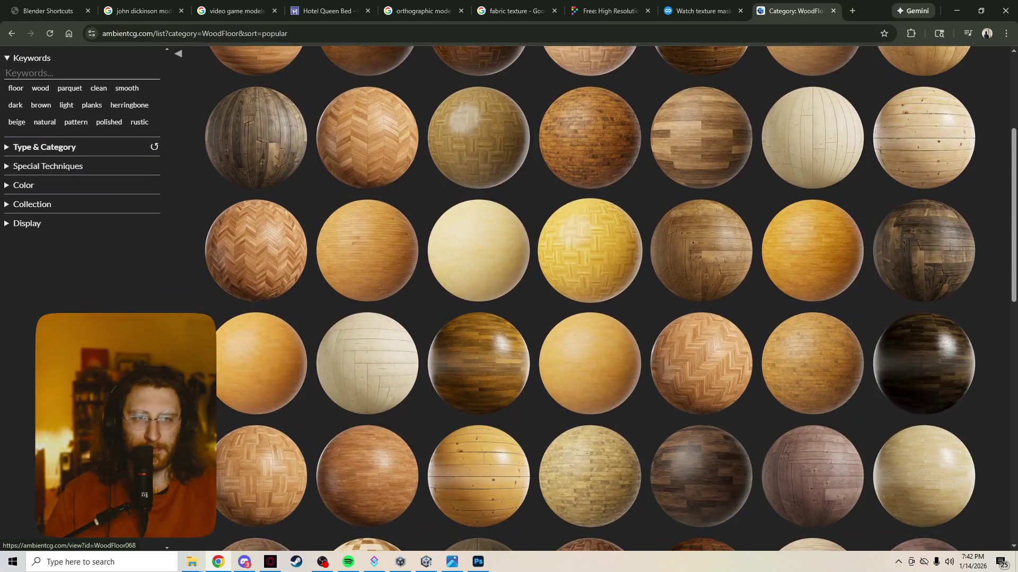
pyautogui.scroll(-5, 590, 297)
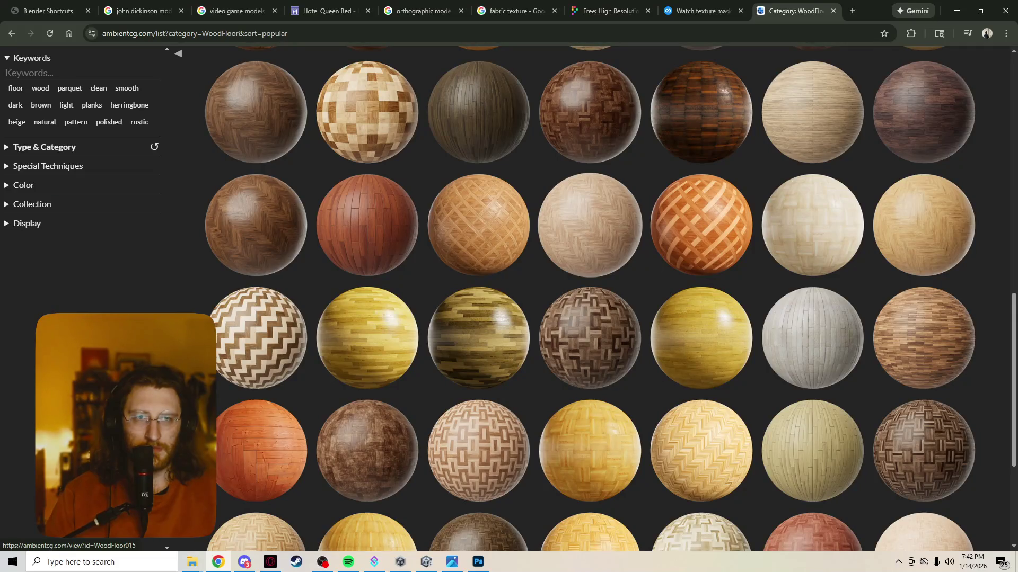
pyautogui.scroll(-10, 590, 297)
pyautogui.scroll(20, 589, 296)
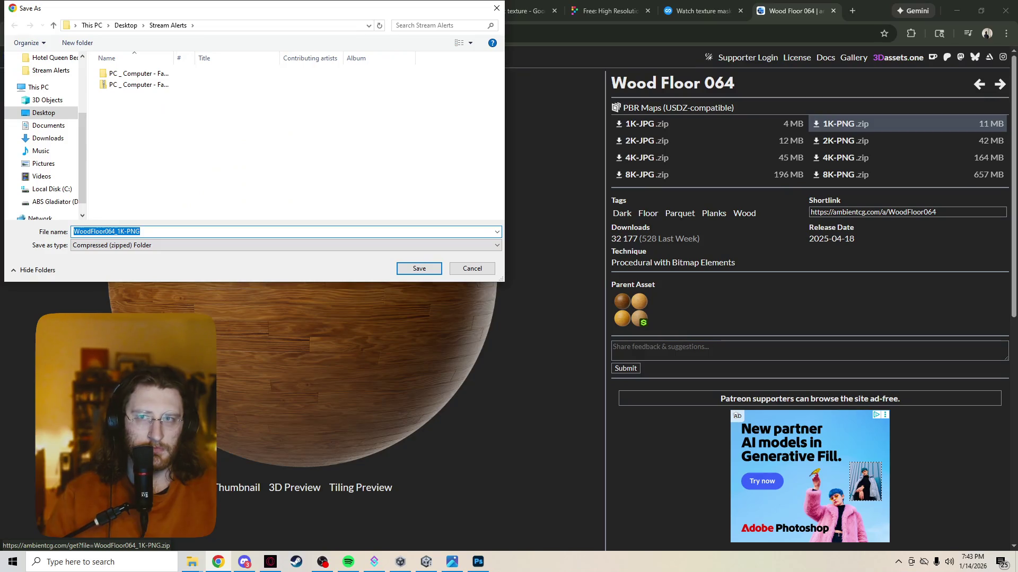
# Step: Save WoodFloor064_1K-PNG.zip into a new Textures folder on the Desktop
pyautogui.click(44, 112)
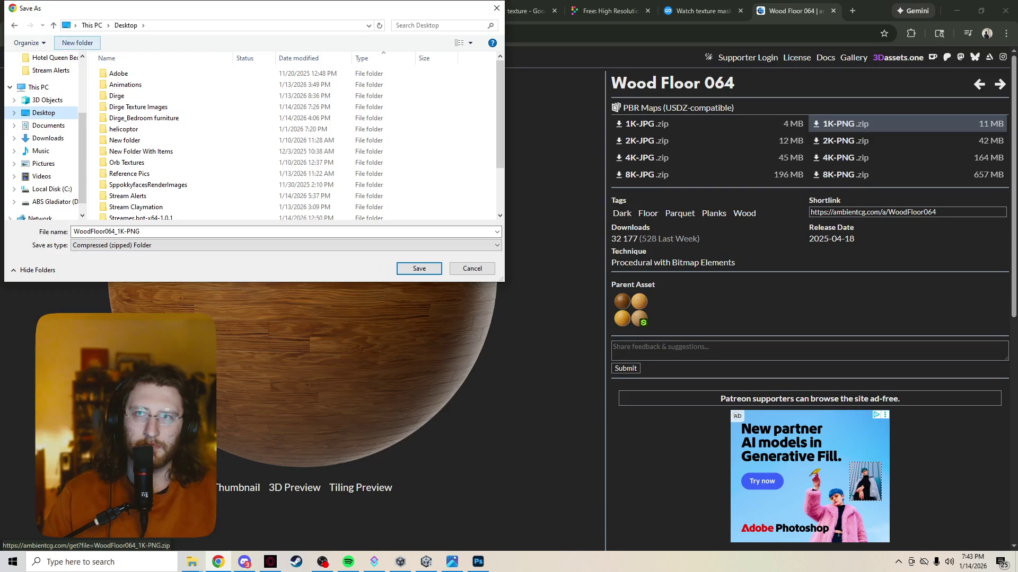
pyautogui.click(77, 43)
pyautogui.write('Te')
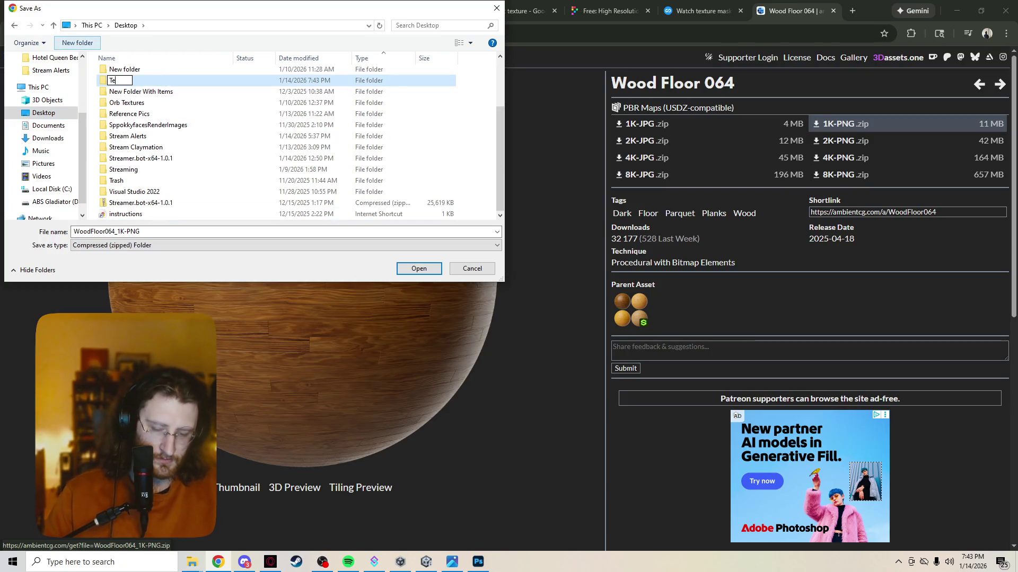
pyautogui.write('xtures')
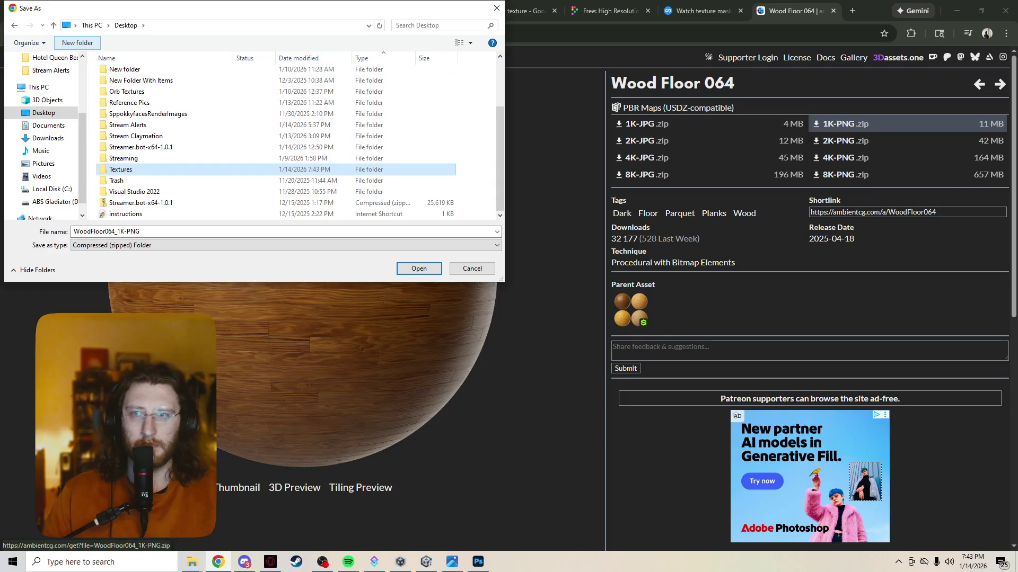
pyautogui.press('Return')
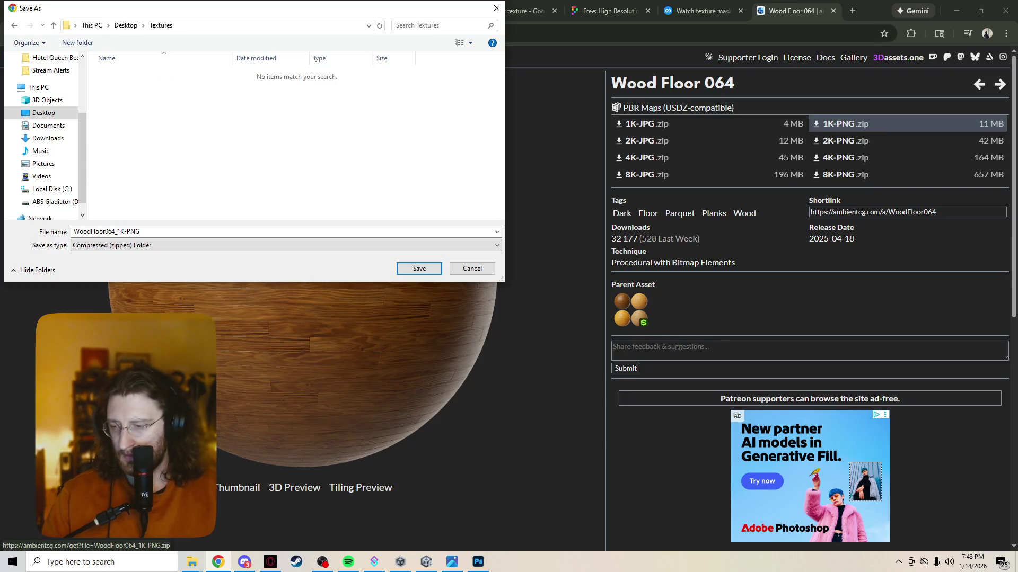
pyautogui.press('Return')
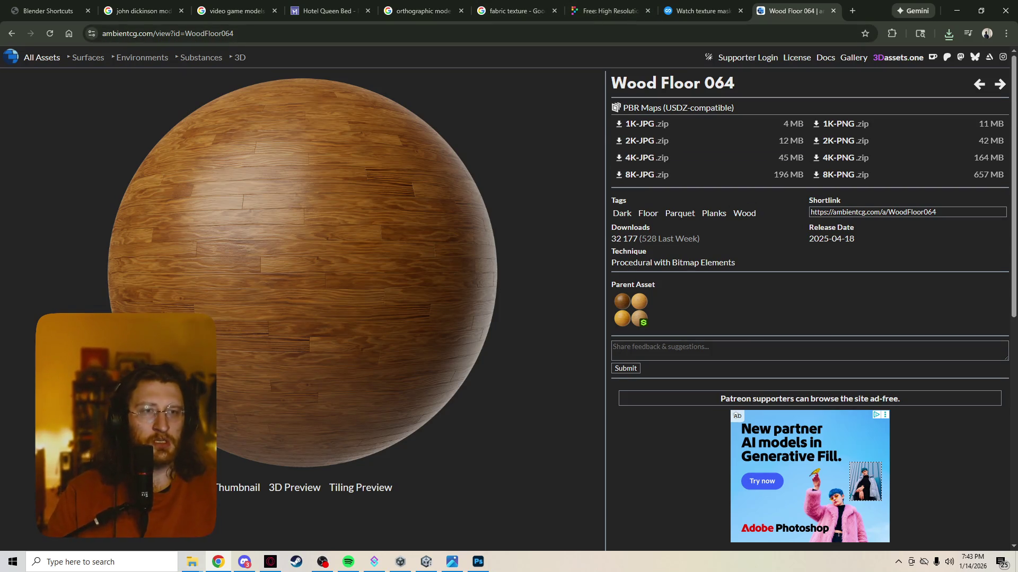
# Step: Show the finished zip download in its folder from Chrome's downloads list
pyautogui.click(846, 124)
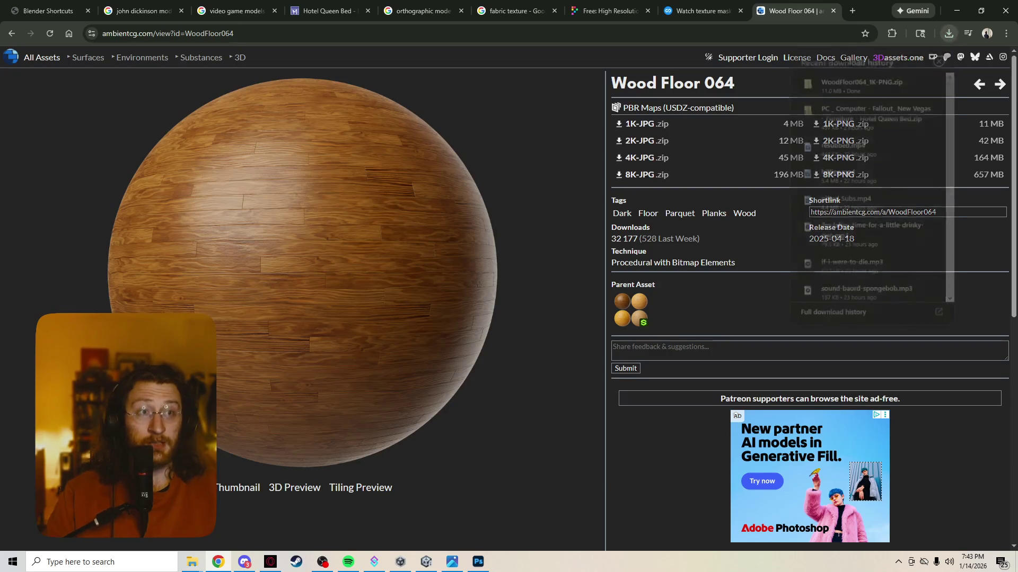
pyautogui.moveTo(858, 82)
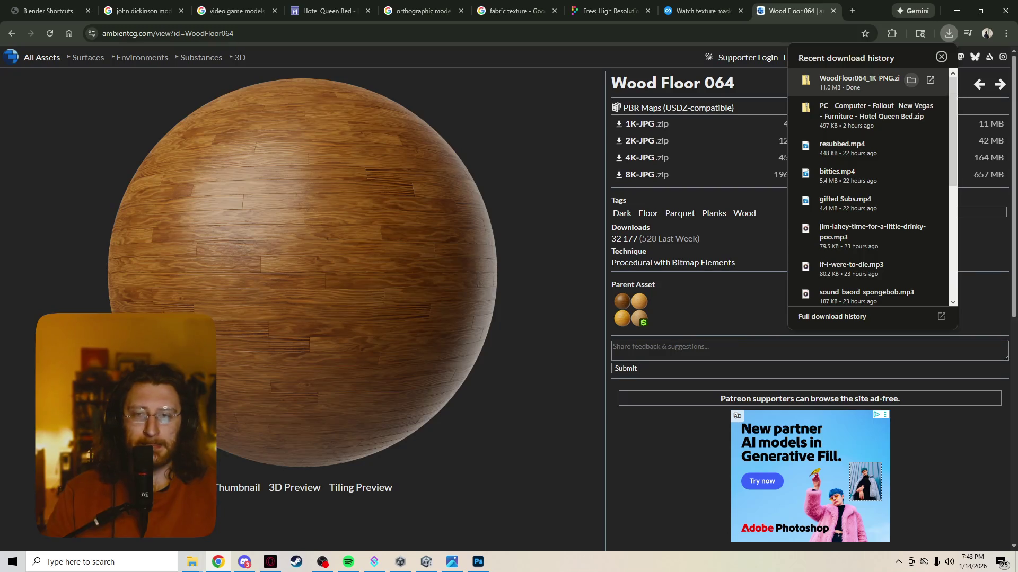
pyautogui.click(911, 80)
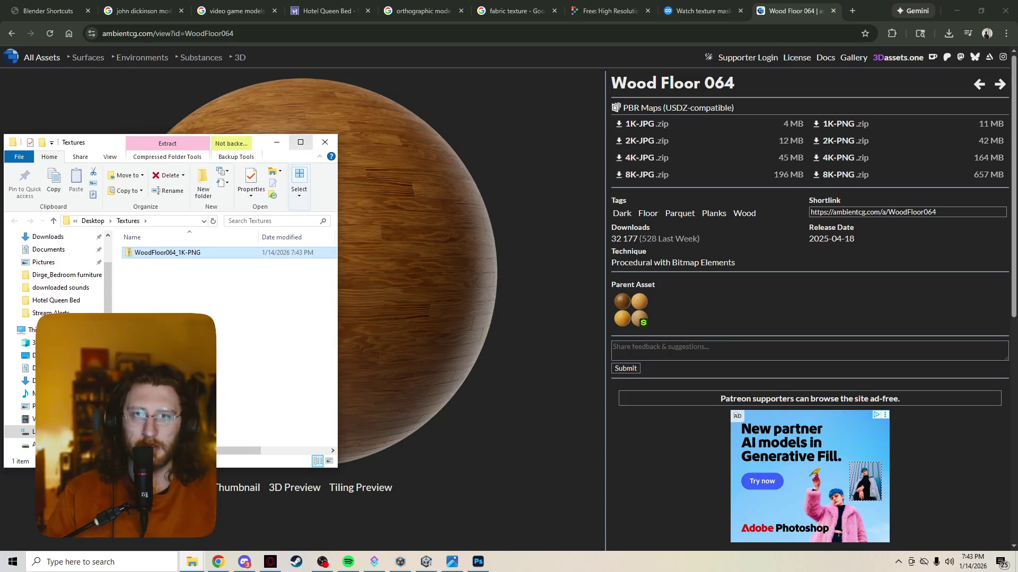
# Step: Extract WoodFloor064_1K-PNG.zip in the Textures folder, then return to Photoshop's Bed.png
pyautogui.click(300, 142)
pyautogui.rightClick(174, 116)
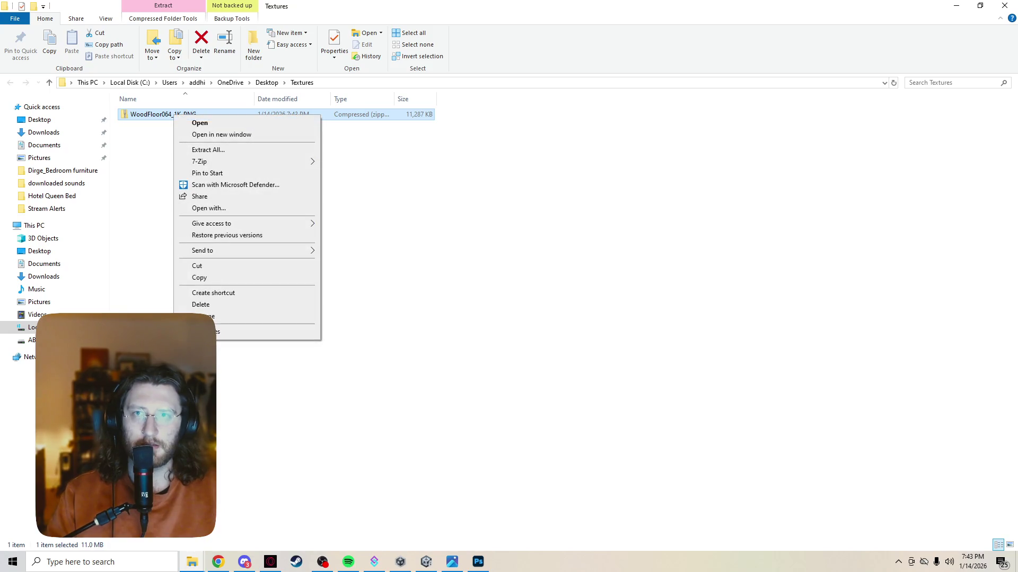
pyautogui.click(201, 150)
pyautogui.press('Return')
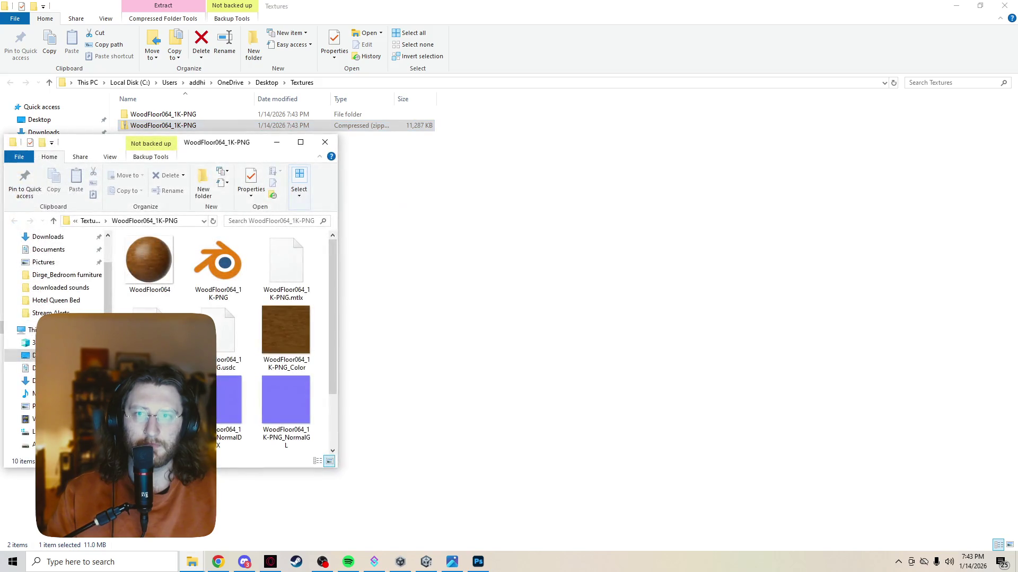
pyautogui.click(956, 6)
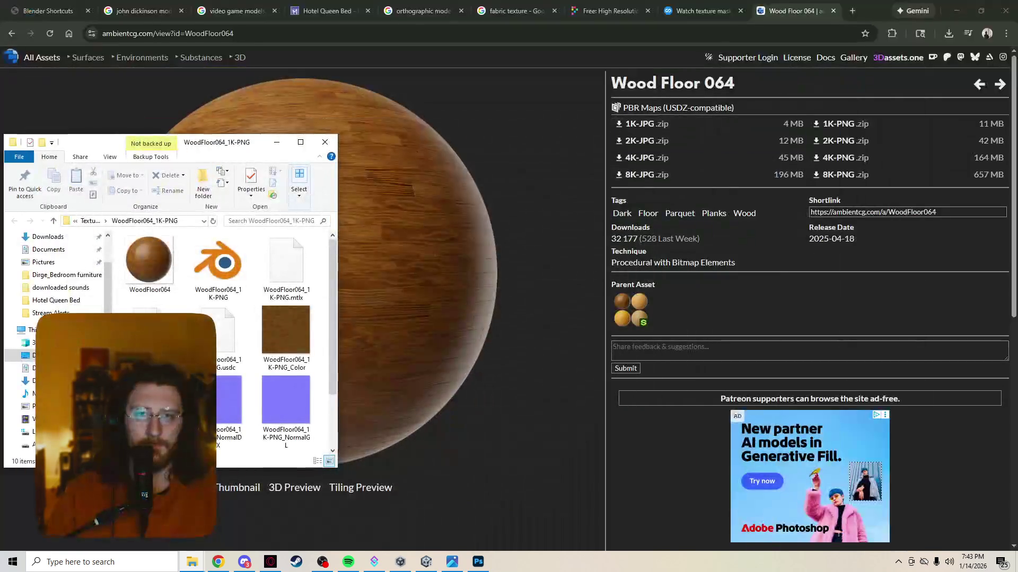
pyautogui.click(478, 562)
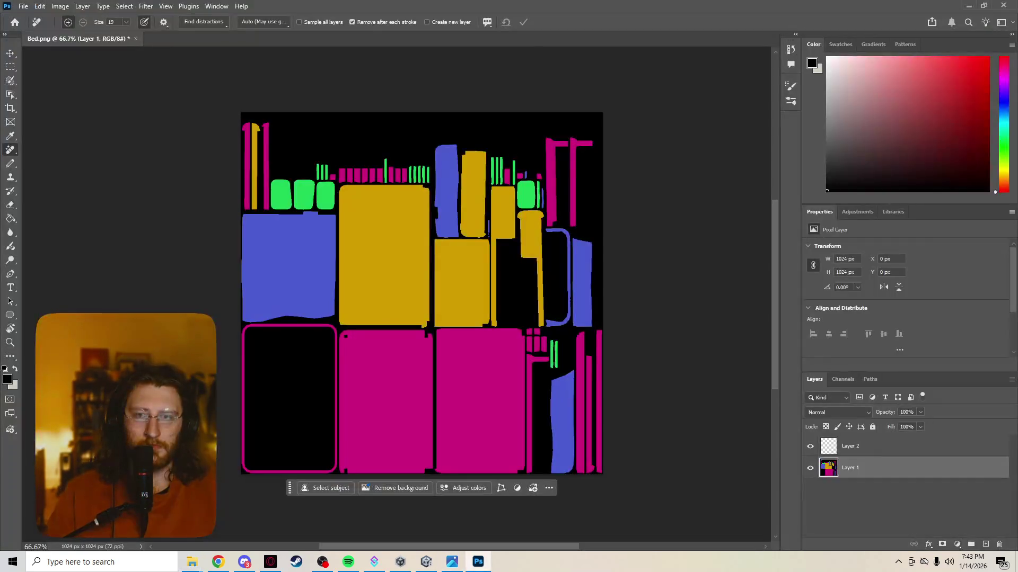
pyautogui.click(192, 562)
pyautogui.click(403, 509)
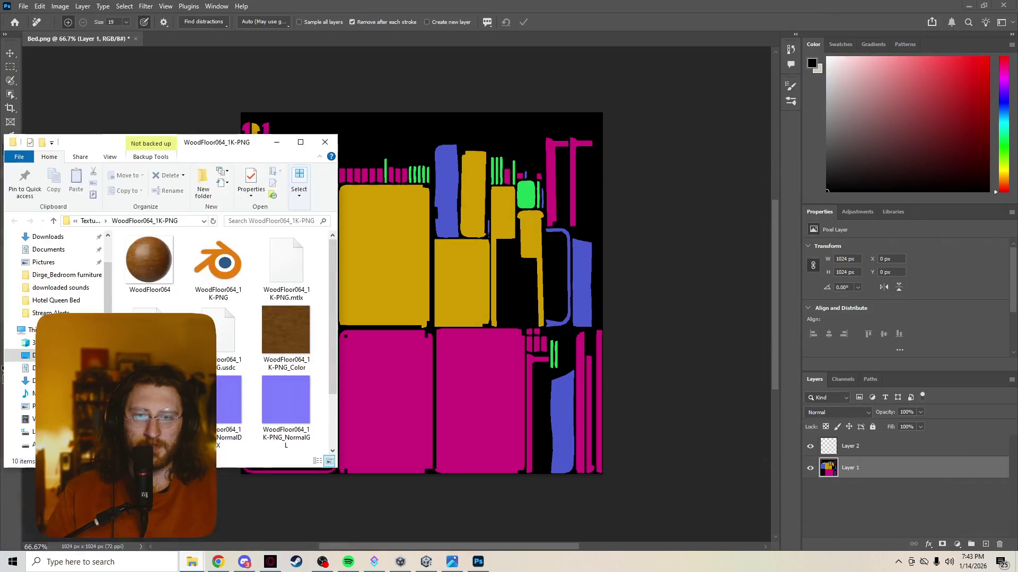
pyautogui.moveTo(285, 331); pyautogui.dragTo(598, 310)
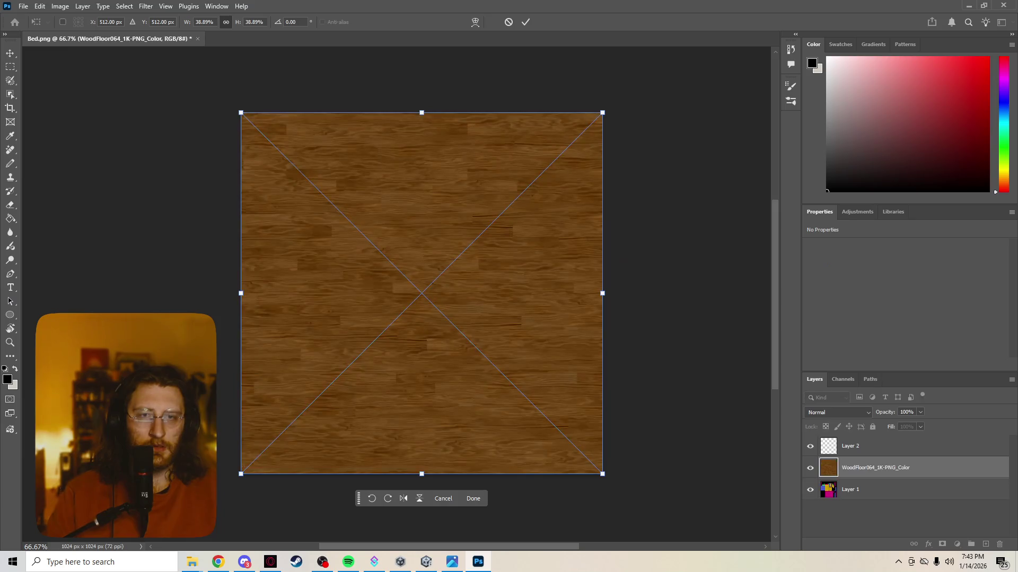
pyautogui.keyDown('ctrl'); pyautogui.moveTo(602, 112); pyautogui.dragTo(544, 182); pyautogui.keyUp('ctrl')
pyautogui.hotkey('ctrl', 'z')
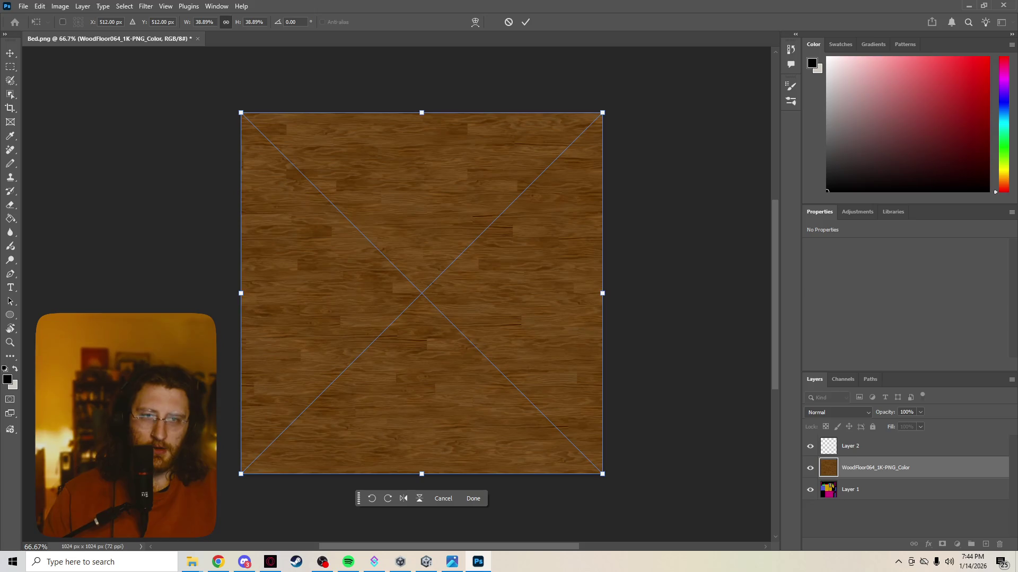
pyautogui.moveTo(421, 293); pyautogui.dragTo(397, 312)
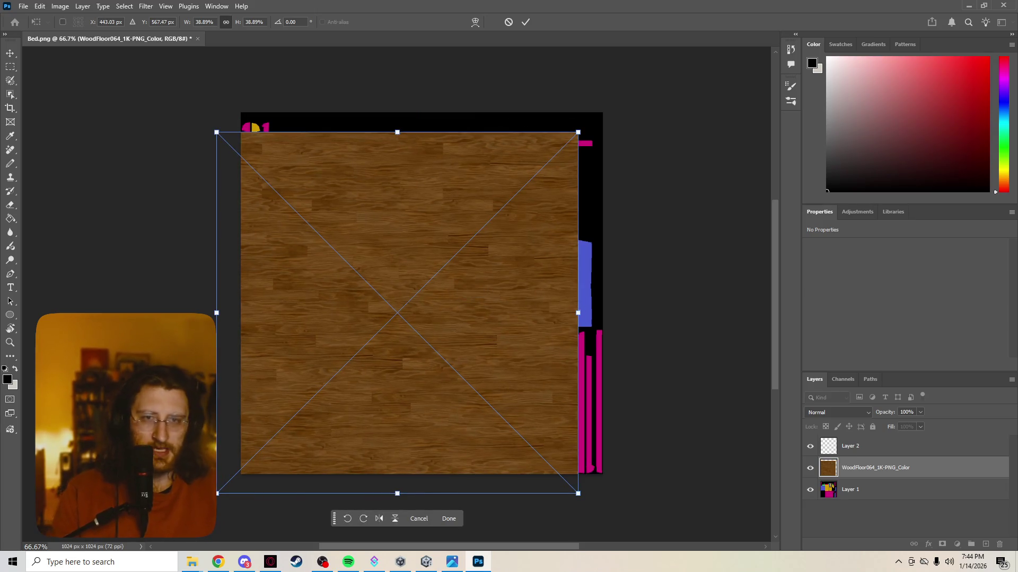
pyautogui.press('Escape')
pyautogui.press('j')
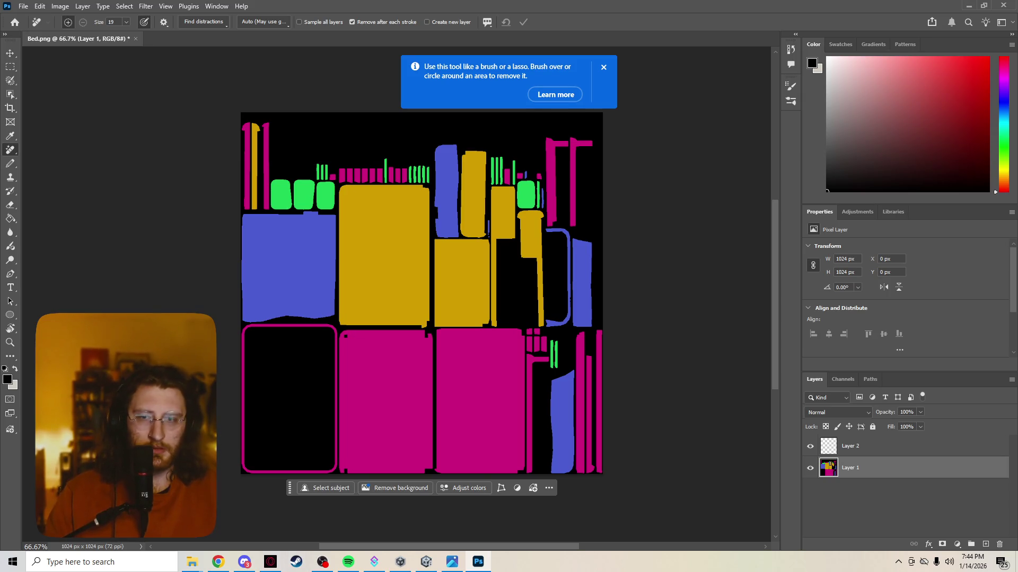
pyautogui.click(243, 562)
# Step: Search Google for 'photoshop how to select all of one color'
pyautogui.hotkey('ctrl', 'l')
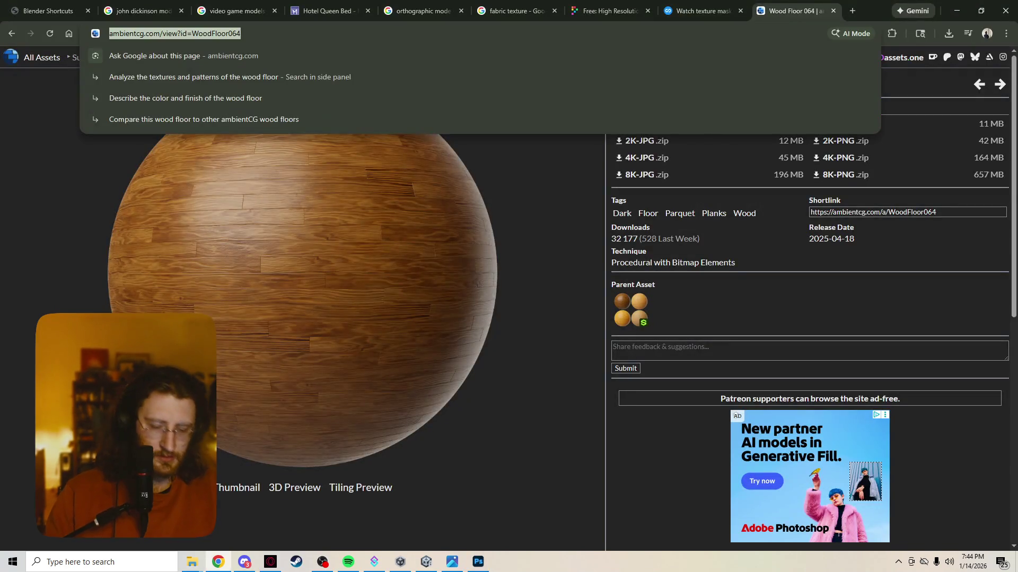
pyautogui.write('ophotoshop ')
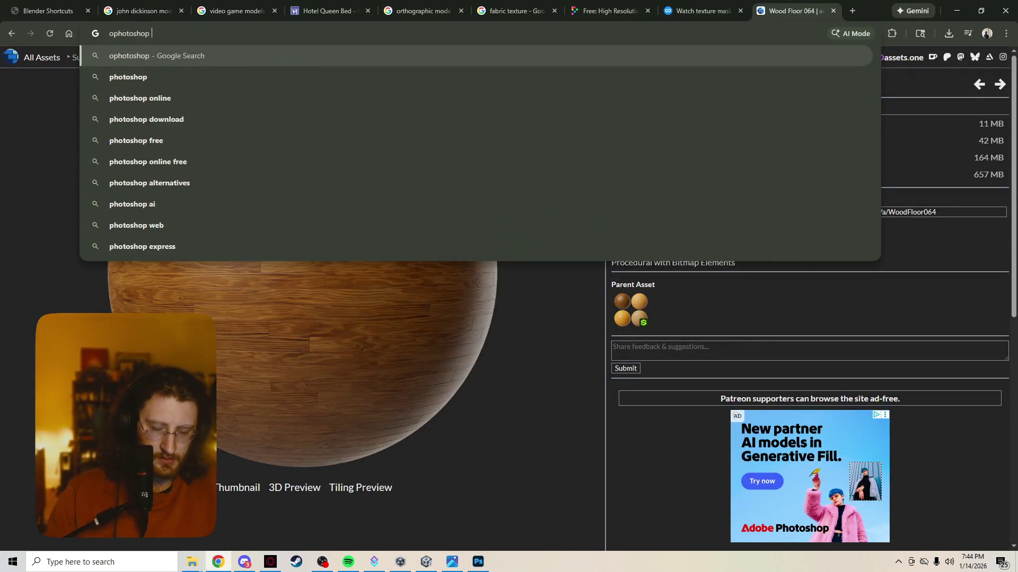
pyautogui.write('how to select a')
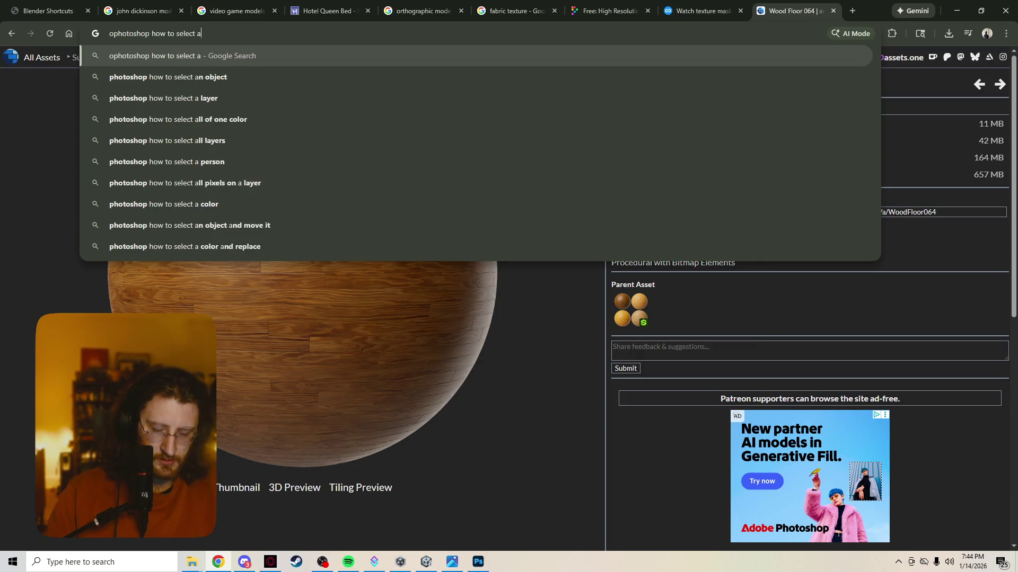
pyautogui.write('ll of one color')
pyautogui.press('Return')
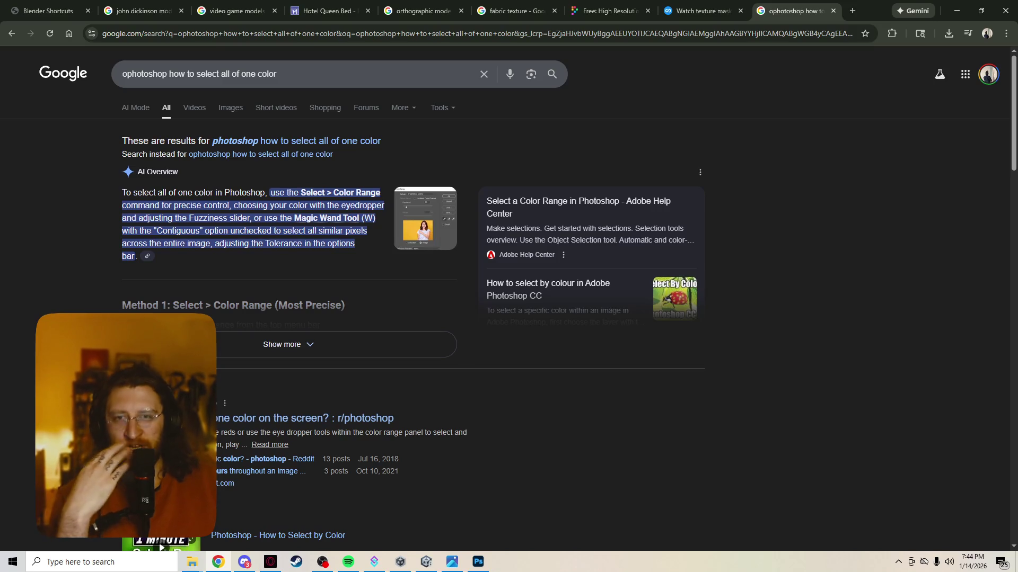
# Step: Open the r/photoshop thread from the results, then return to Photoshop
pyautogui.scroll(-2, 508, 297)
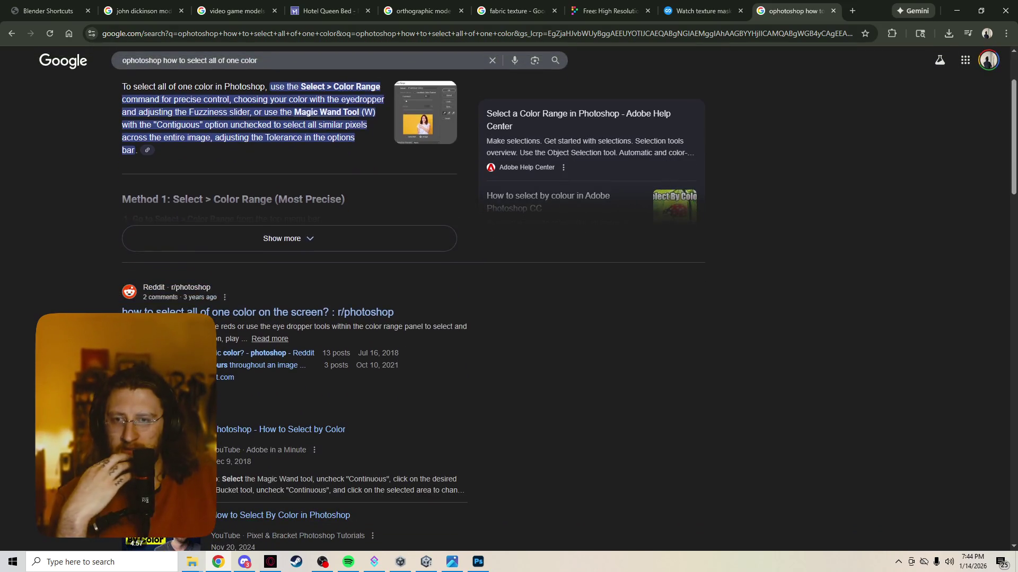
pyautogui.scroll(-2, 509, 296)
pyautogui.scroll(-4, 509, 297)
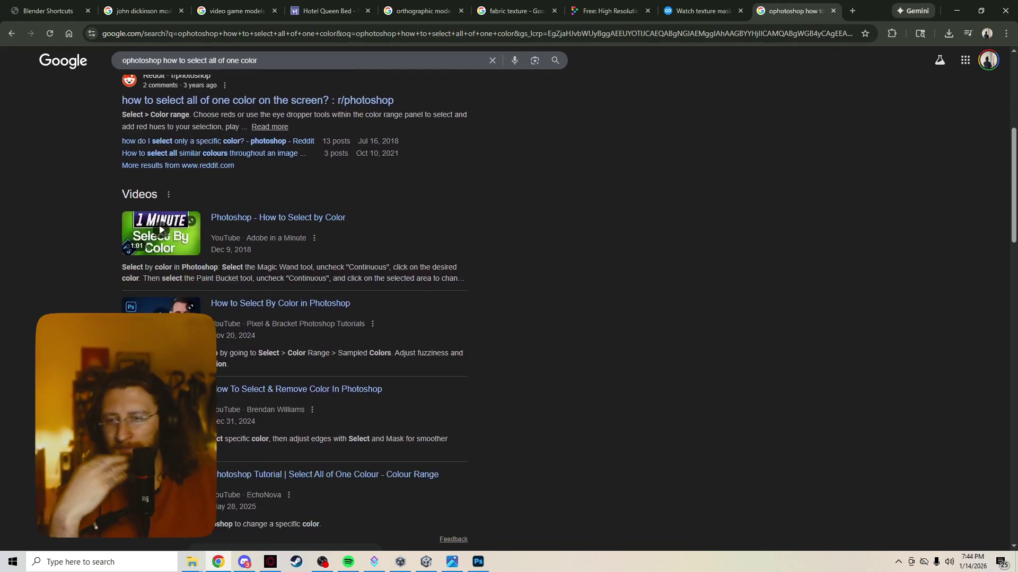
pyautogui.scroll(-5, 254, 406)
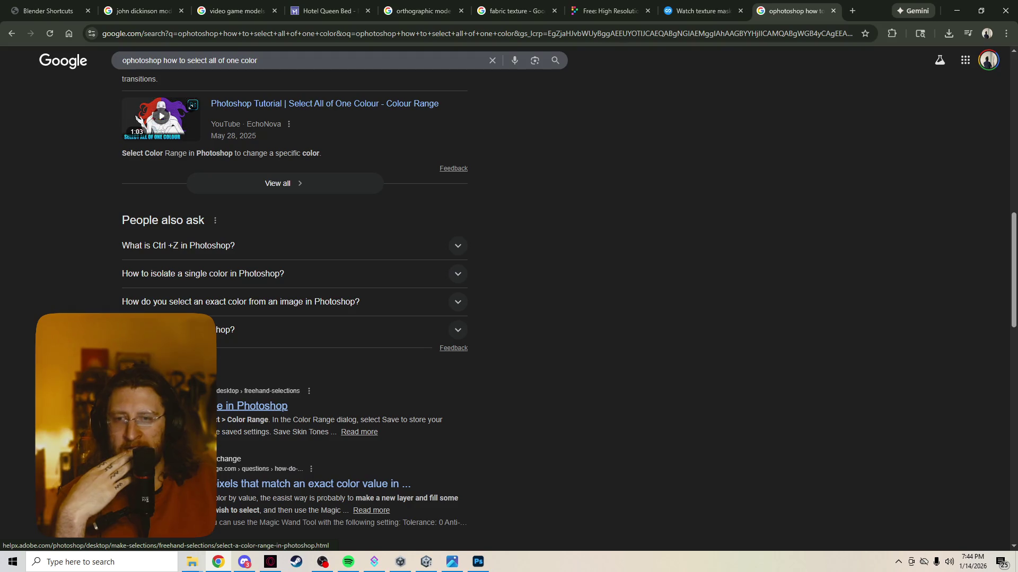
pyautogui.scroll(15, 254, 411)
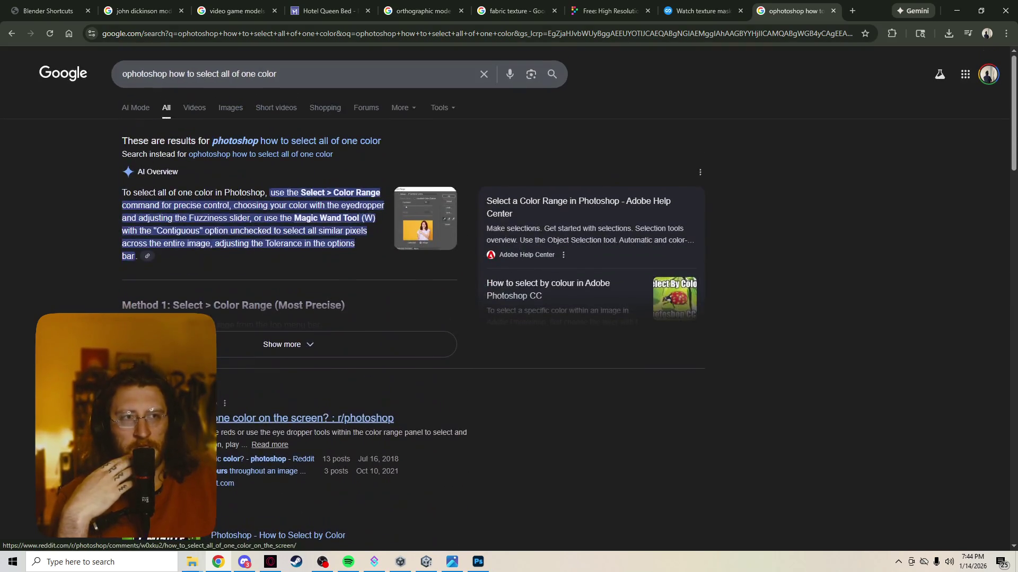
pyautogui.scroll(-15, 254, 411)
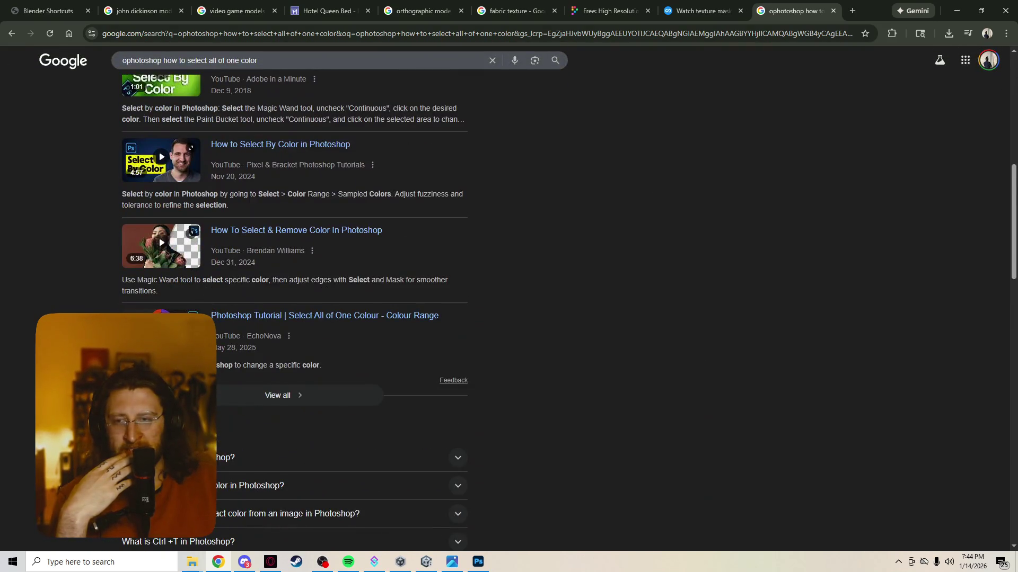
pyautogui.scroll(-5, 249, 355)
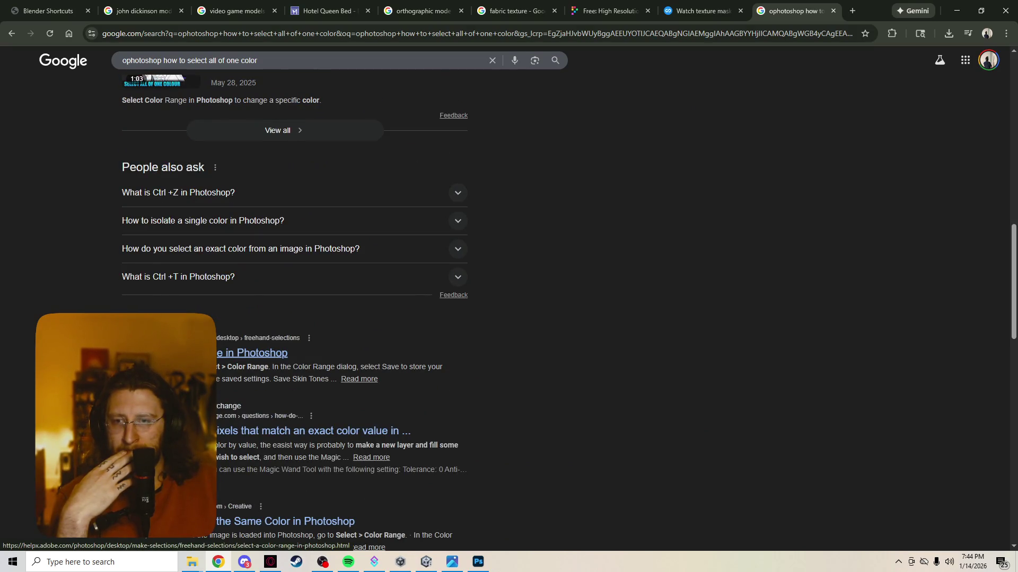
pyautogui.scroll(5, 239, 265)
pyautogui.click(228, 257)
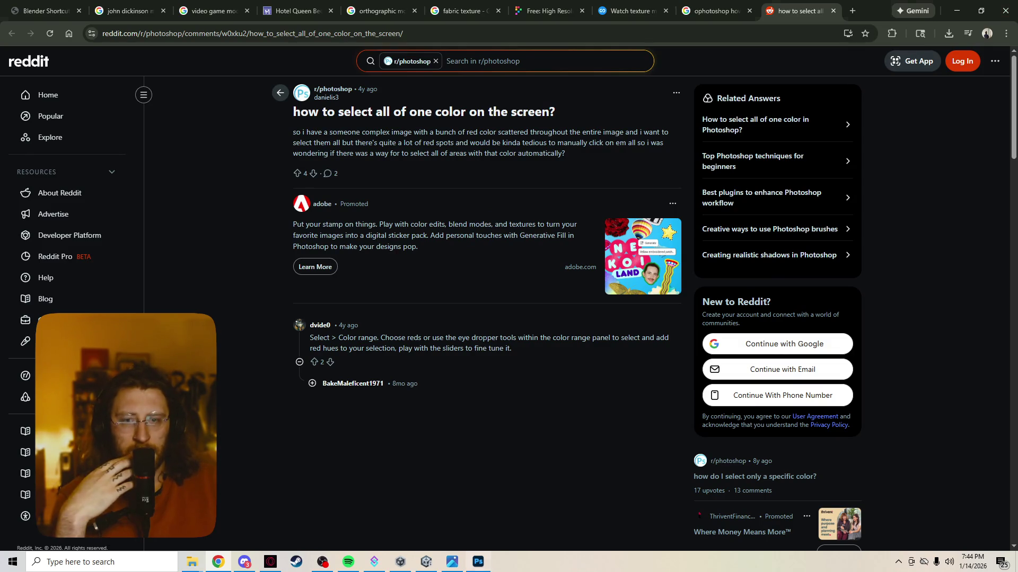
pyautogui.hotkey('alt', 'Tab')
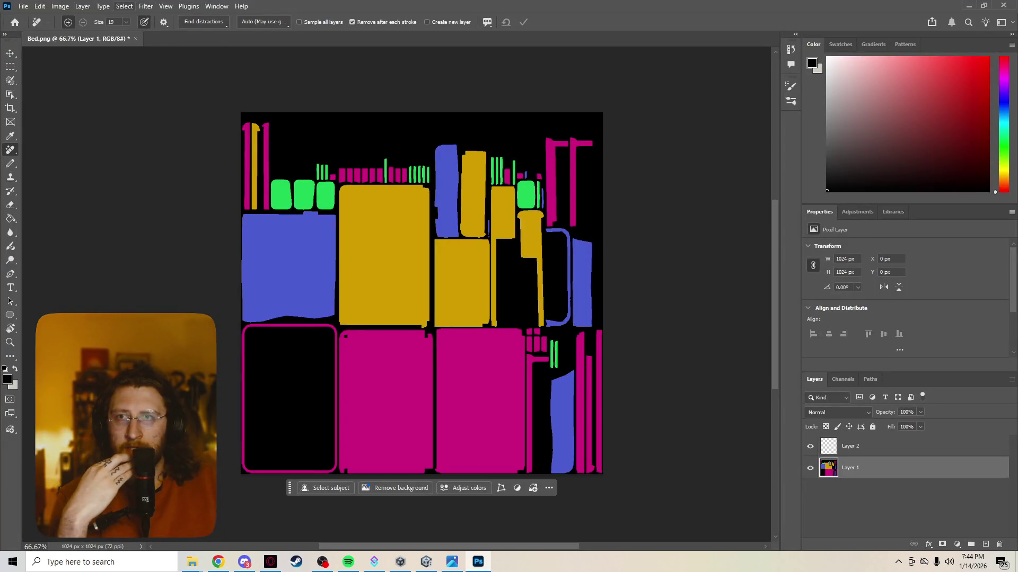
# Step: Select all magenta UV regions using Select > Color Range sampled from the map
pyautogui.click(124, 6)
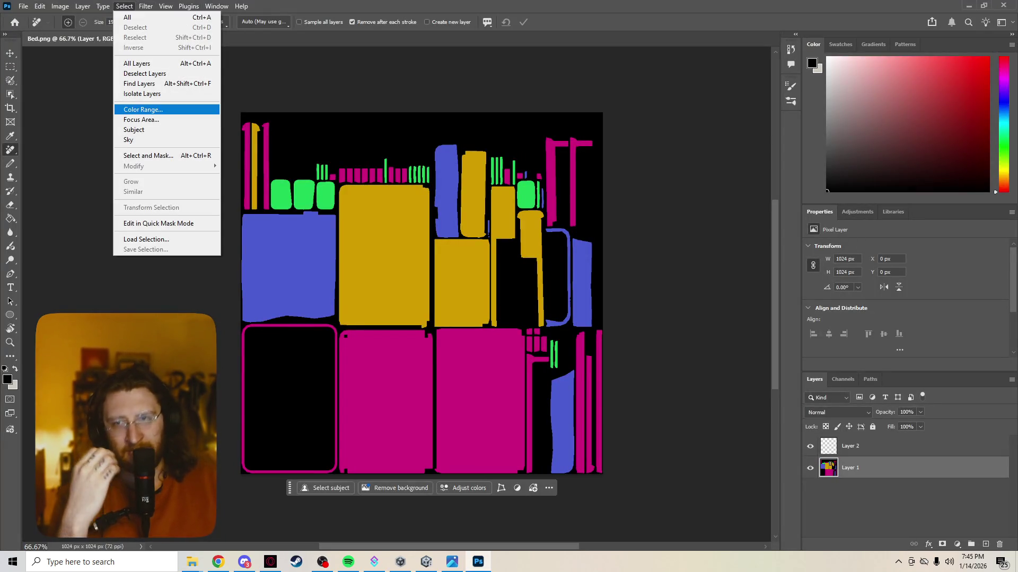
pyautogui.click(143, 109)
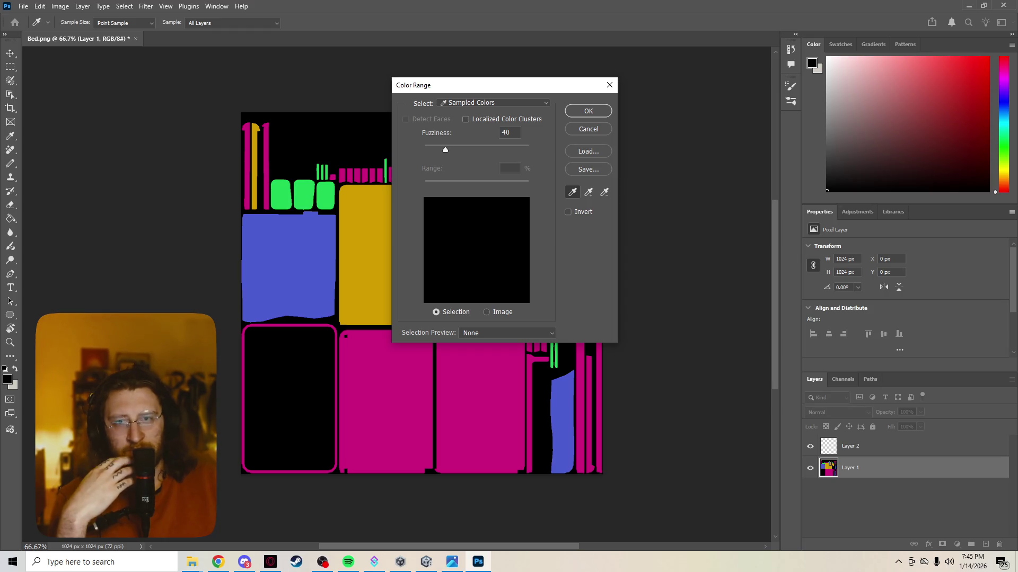
pyautogui.click(477, 402)
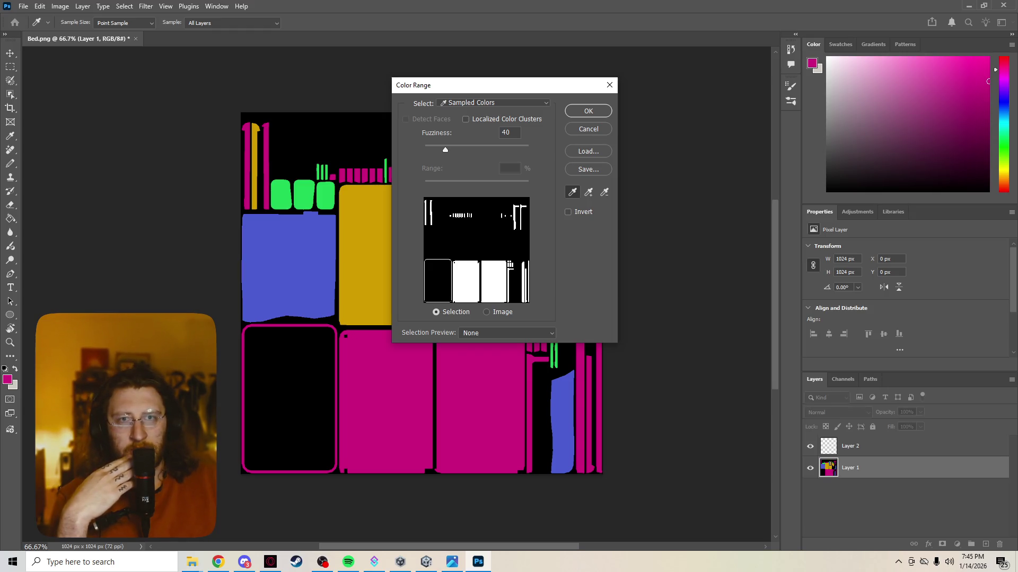
pyautogui.press('Return')
pyautogui.press('j')
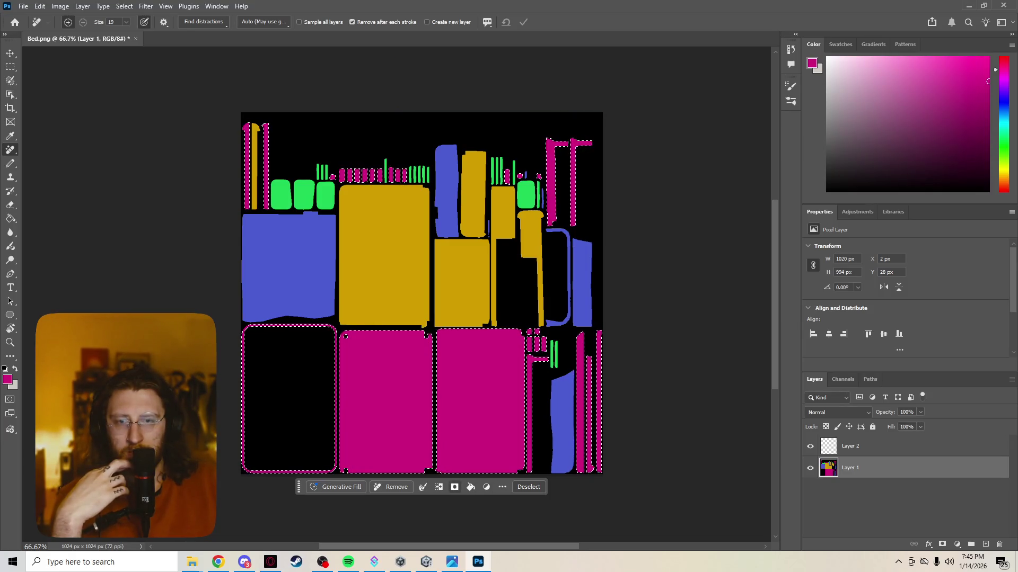
# Step: Add and undo a layer mask on Layer 1, then make Layer 2 active
pyautogui.click(942, 544)
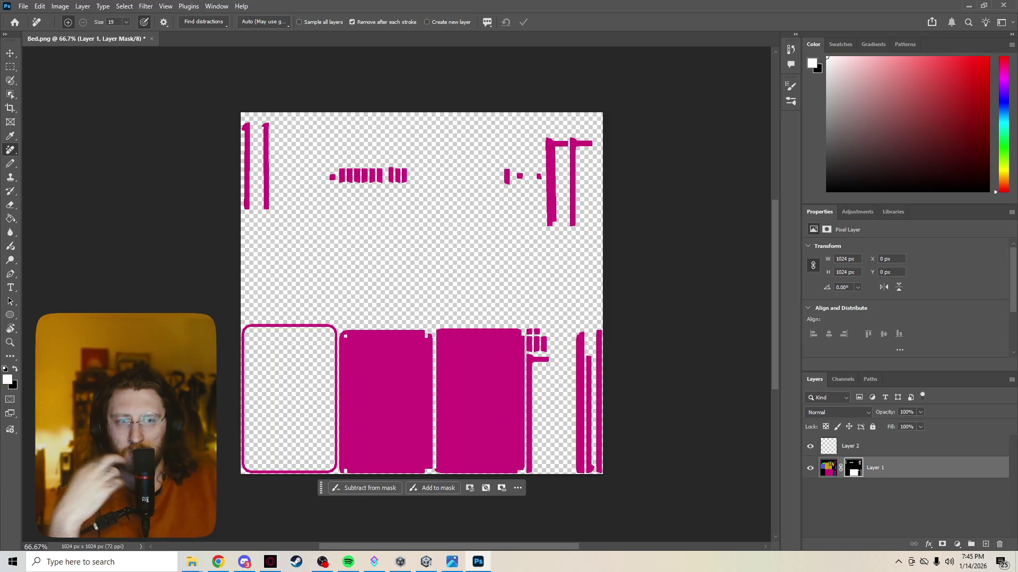
pyautogui.hotkey('ctrl', 'z')
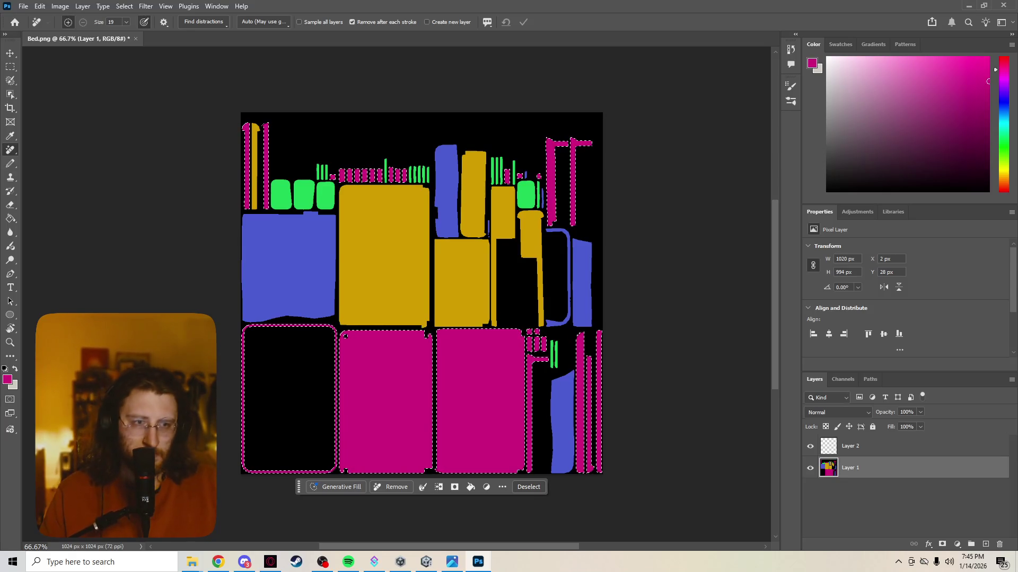
pyautogui.click(850, 446)
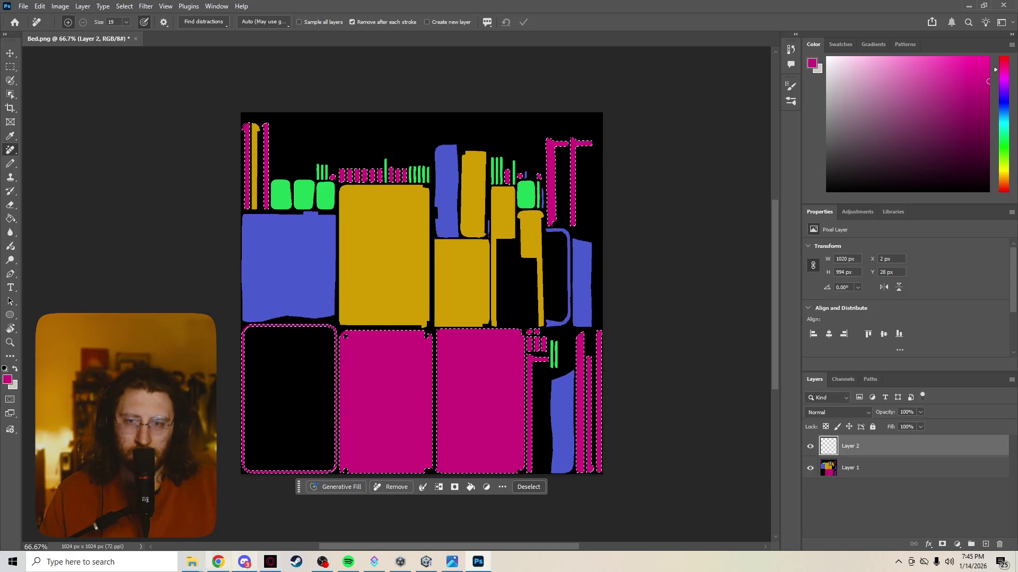
# Step: Place WoodFloor064_1K-PNG_Color from the extracted folder into Bed.png as a new layer
pyautogui.moveTo(191, 562)
pyautogui.click(414, 509)
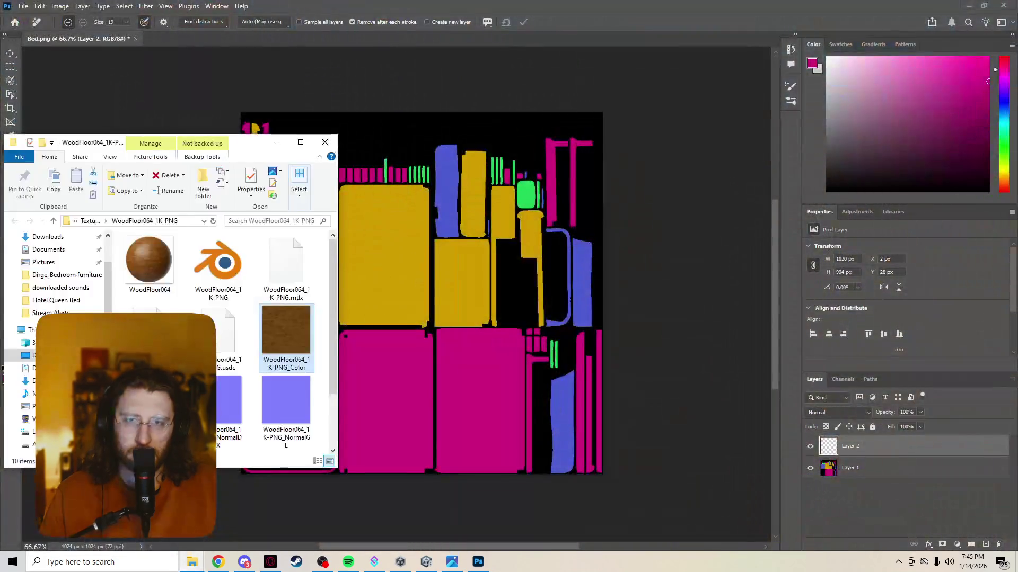
pyautogui.moveTo(286, 331); pyautogui.dragTo(496, 381)
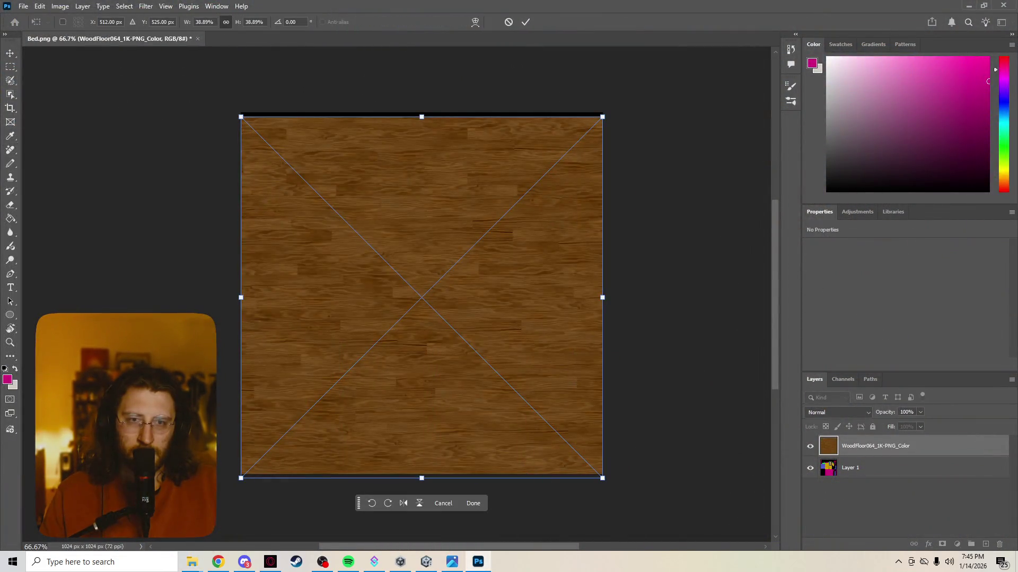
# Step: Scale the wood texture down to a 543 × 543 px square in the bottom-left quadrant
pyautogui.moveTo(602, 117)
pyautogui.keyDown('ctrl'); pyautogui.mouseDown()
pyautogui.moveTo(579, 132)
pyautogui.moveTo(540, 220)
pyautogui.mouseUp(); pyautogui.keyUp('ctrl')
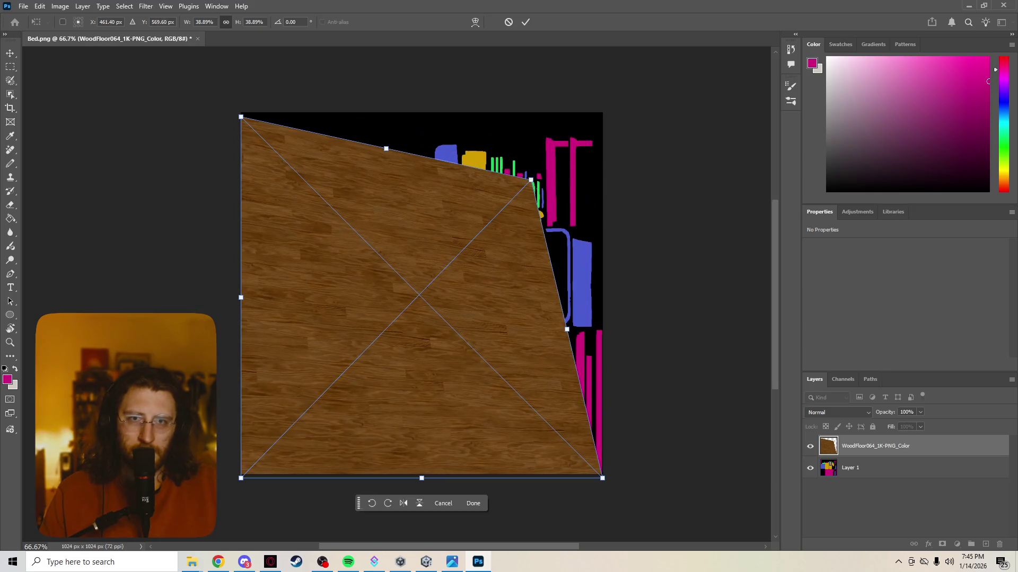
pyautogui.hotkey('ctrl', 'z')
pyautogui.moveTo(602, 116)
pyautogui.keyDown('shift'); pyautogui.mouseDown()
pyautogui.moveTo(443, 291)
pyautogui.moveTo(416, 286)
pyautogui.moveTo(444, 288)
pyautogui.moveTo(432, 287)
pyautogui.mouseUp(); pyautogui.keyUp('shift')
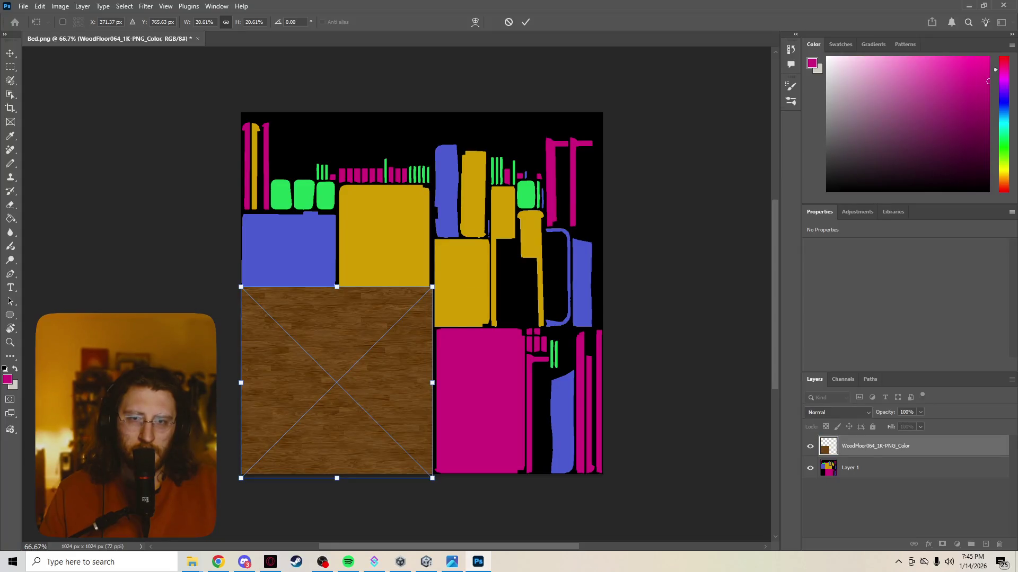
pyautogui.moveTo(372, 369)
pyautogui.mouseDown()
pyautogui.moveTo(419, 367)
pyautogui.moveTo(380, 358)
pyautogui.moveTo(374, 375)
pyautogui.moveTo(374, 366)
pyautogui.moveTo(439, 402)
pyautogui.mouseUp()
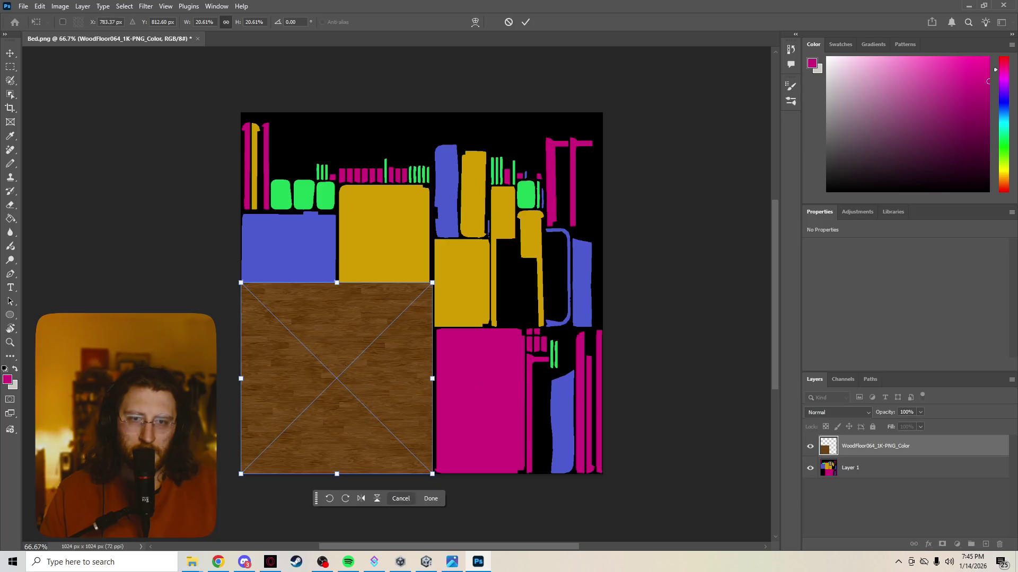
pyautogui.press('Return')
pyautogui.press('j')
pyautogui.moveTo(382, 403); pyautogui.dragTo(406, 404)
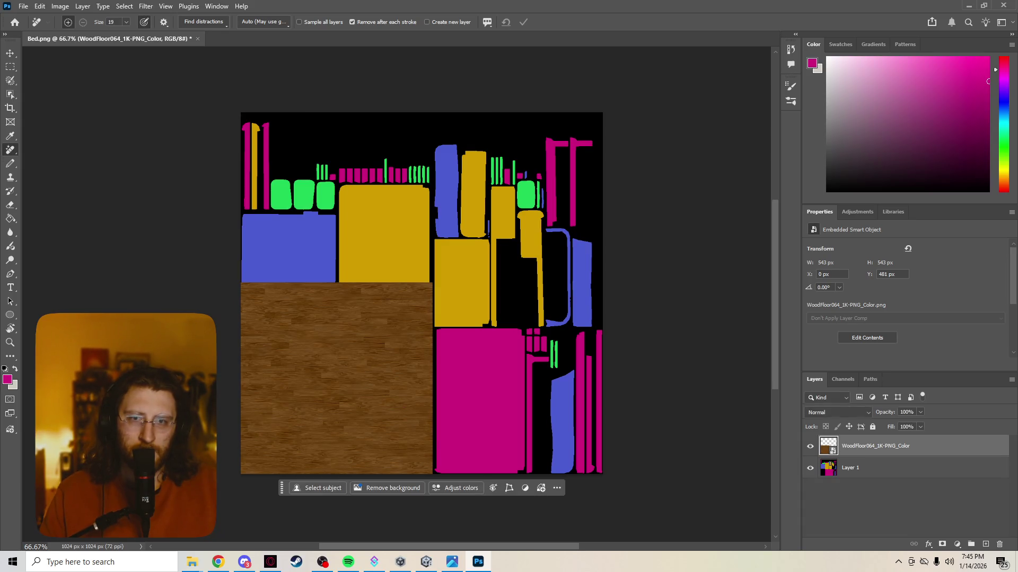
# Step: Duplicate the wood tile into the other quadrants and select all four tile layers
pyautogui.press('v')
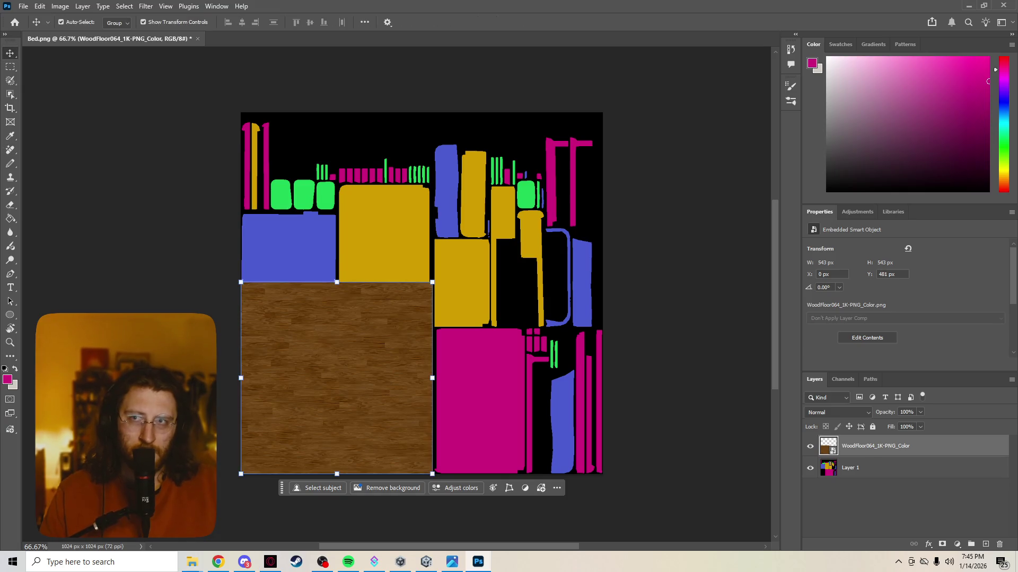
pyautogui.moveTo(354, 378)
pyautogui.keyDown('alt'); pyautogui.mouseDown()
pyautogui.moveTo(545, 377)
pyautogui.moveTo(525, 318)
pyautogui.moveTo(538, 212)
pyautogui.moveTo(549, 210)
pyautogui.moveTo(306, 204)
pyautogui.moveTo(365, 227)
pyautogui.moveTo(354, 213)
pyautogui.mouseUp(); pyautogui.keyUp('alt')
pyautogui.click(683, 265)
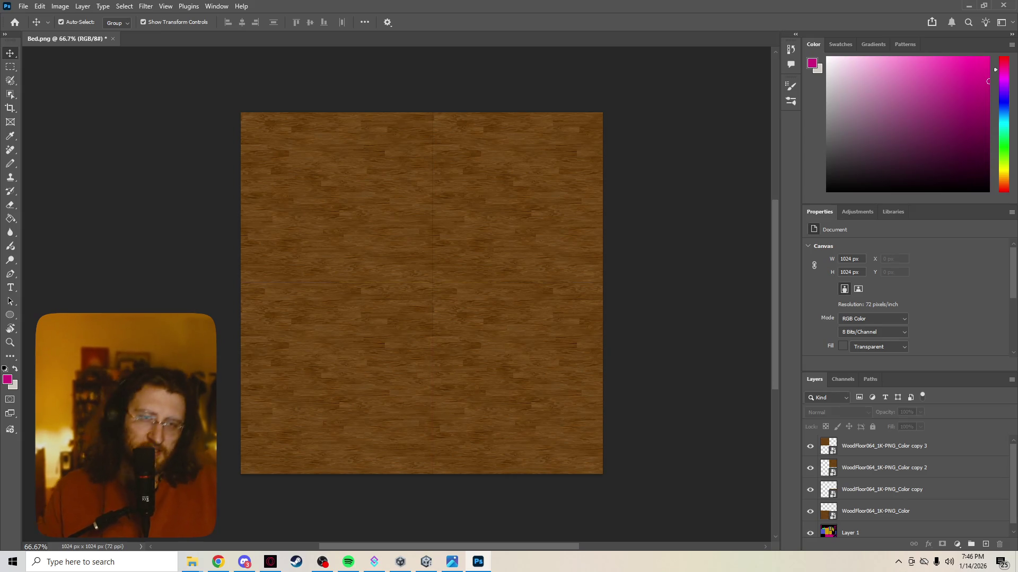
pyautogui.click(336, 197)
pyautogui.click(517, 378)
pyautogui.click(517, 197)
pyautogui.click(337, 378)
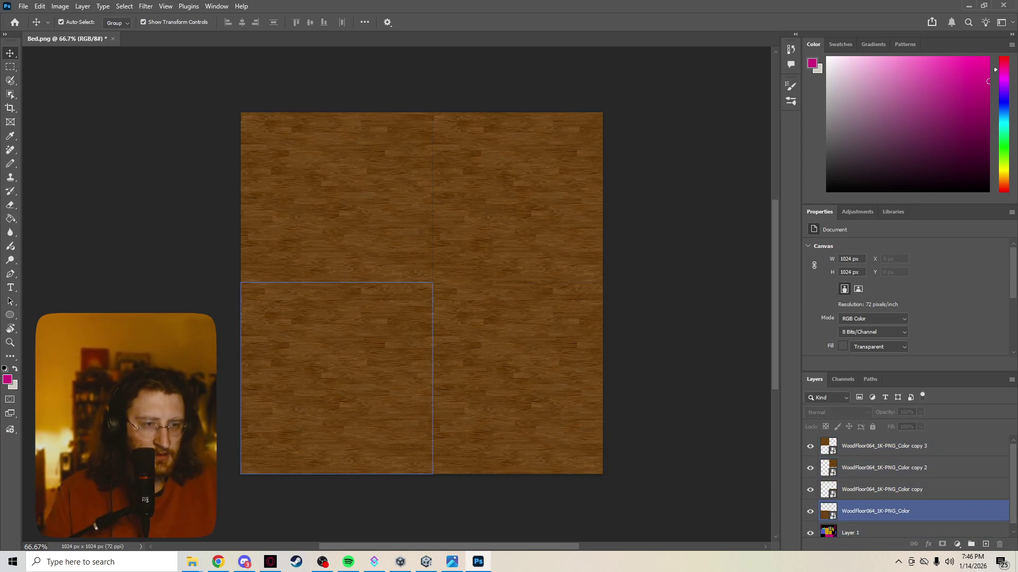
pyautogui.click(336, 378)
pyautogui.click(528, 378)
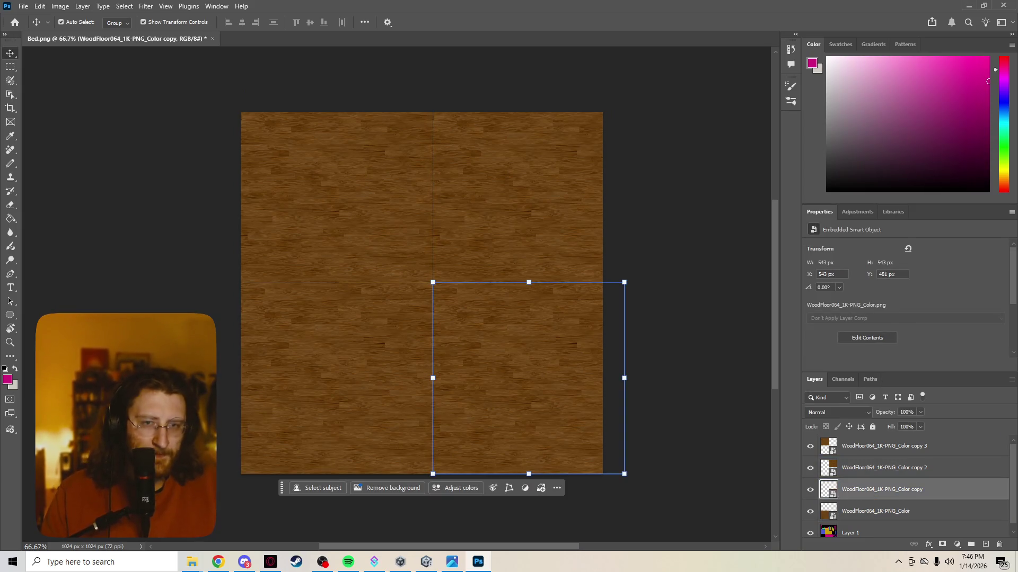
pyautogui.keyDown('shift'); pyautogui.click(336, 379); pyautogui.keyUp('shift')
pyautogui.keyDown('shift'); pyautogui.click(517, 197); pyautogui.keyUp('shift')
pyautogui.keyDown('shift'); pyautogui.click(337, 197); pyautogui.keyUp('shift')
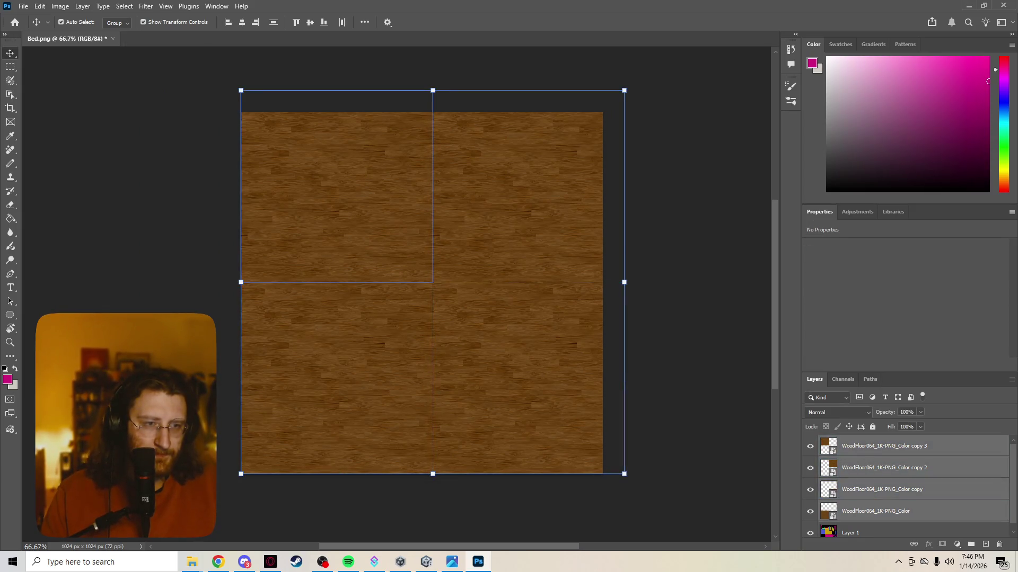
# Step: Rasterize the four wood tile layers and merge them into one
pyautogui.rightClick(901, 446)
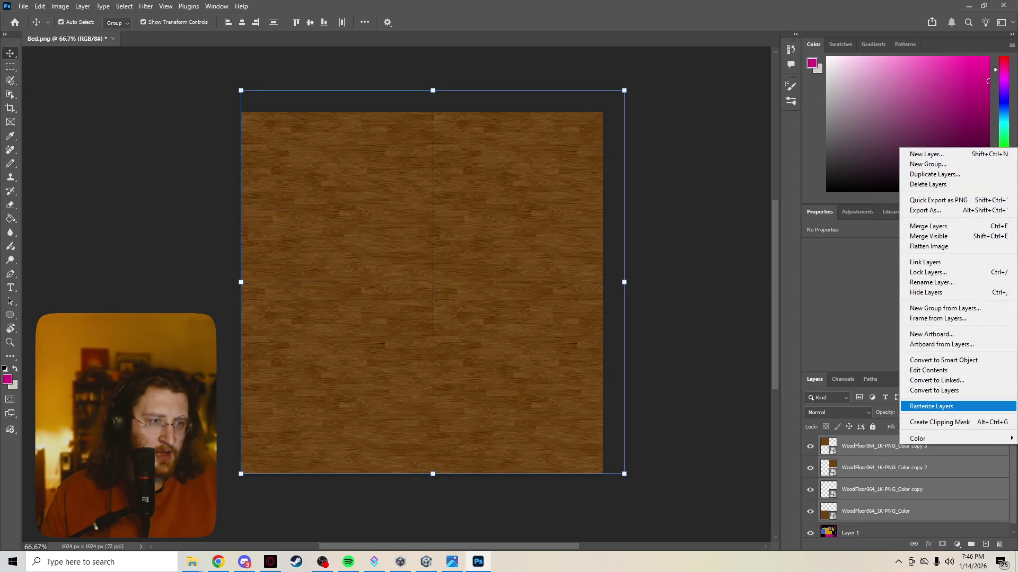
pyautogui.click(932, 406)
pyautogui.rightClick(886, 454)
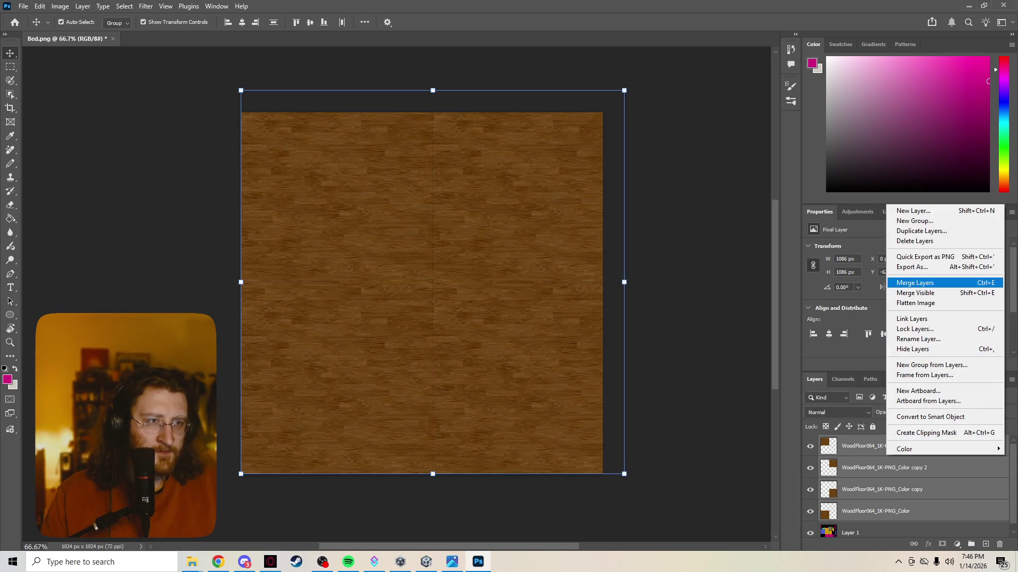
pyautogui.click(922, 282)
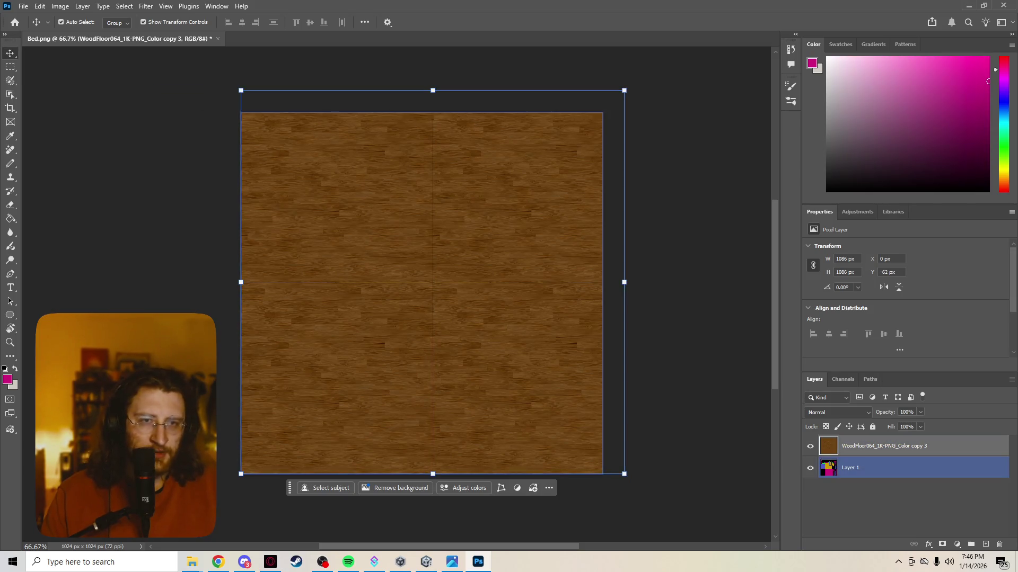
# Step: Undo the test transform and tile move, restoring the four separate wood tile layers
pyautogui.moveTo(624, 90)
pyautogui.mouseDown()
pyautogui.moveTo(593, 116)
pyautogui.moveTo(621, 92)
pyautogui.mouseUp()
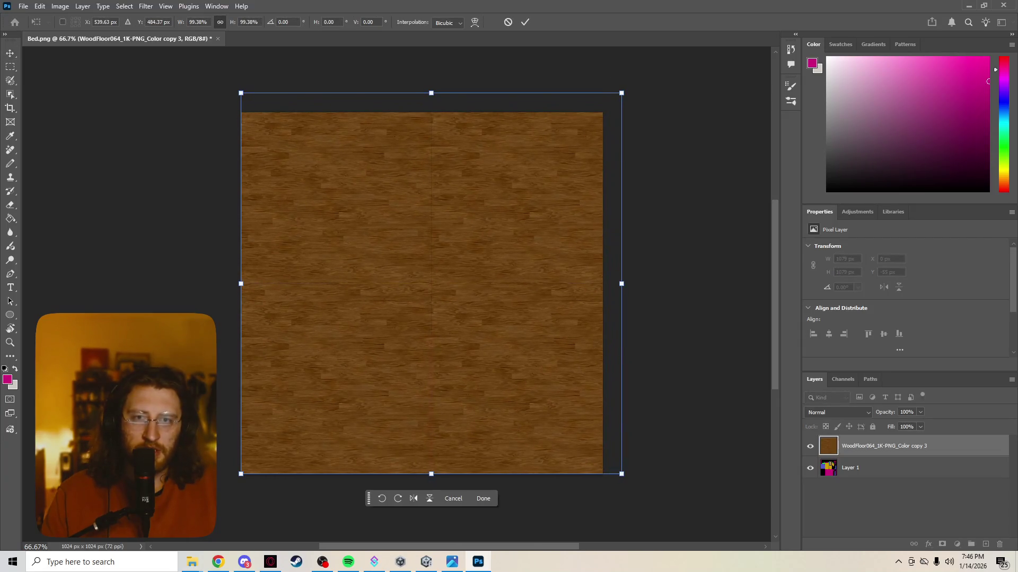
pyautogui.hotkey('ctrl', 'z')
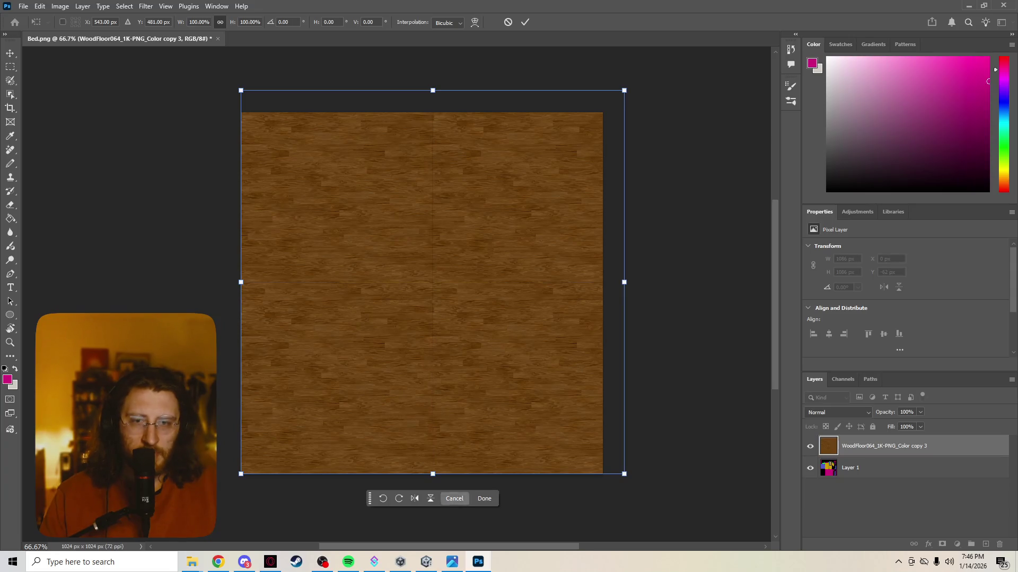
pyautogui.press('Escape')
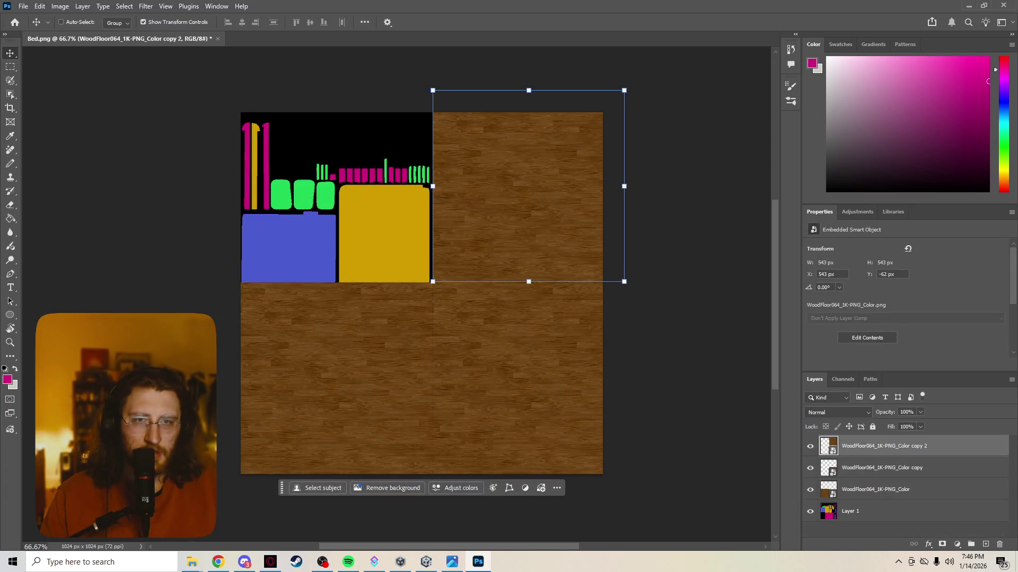
pyautogui.hotkey('ctrl', 'z')
pyautogui.moveTo(503, 207)
pyautogui.keyDown('ctrl'); pyautogui.mouseDown()
pyautogui.moveTo(492, 206)
pyautogui.moveTo(549, 300)
pyautogui.mouseUp(); pyautogui.keyUp('ctrl')
pyautogui.hotkey('ctrl', 'z')
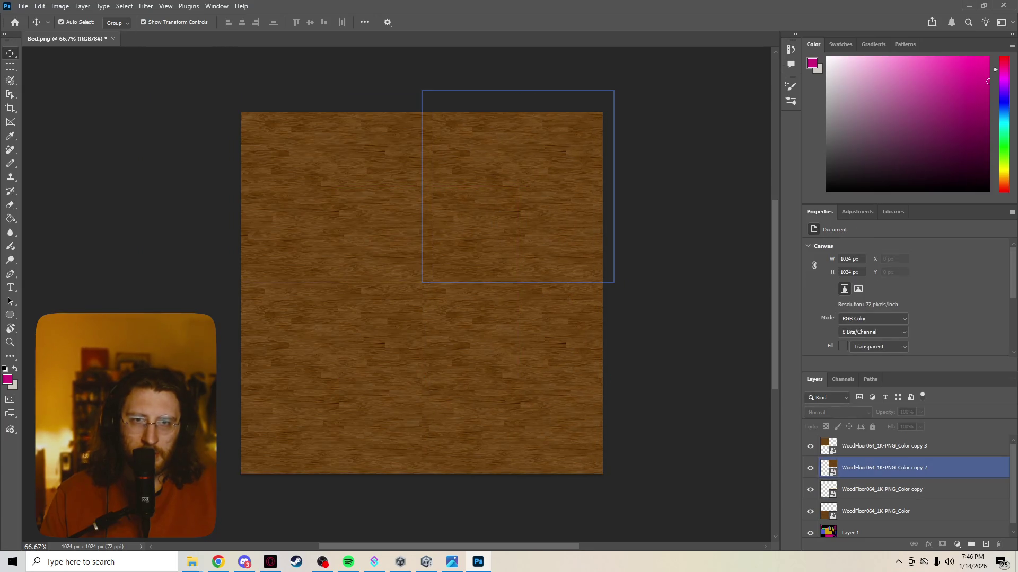
# Step: Select all four wood tile layers together
pyautogui.click(517, 378)
pyautogui.click(334, 185)
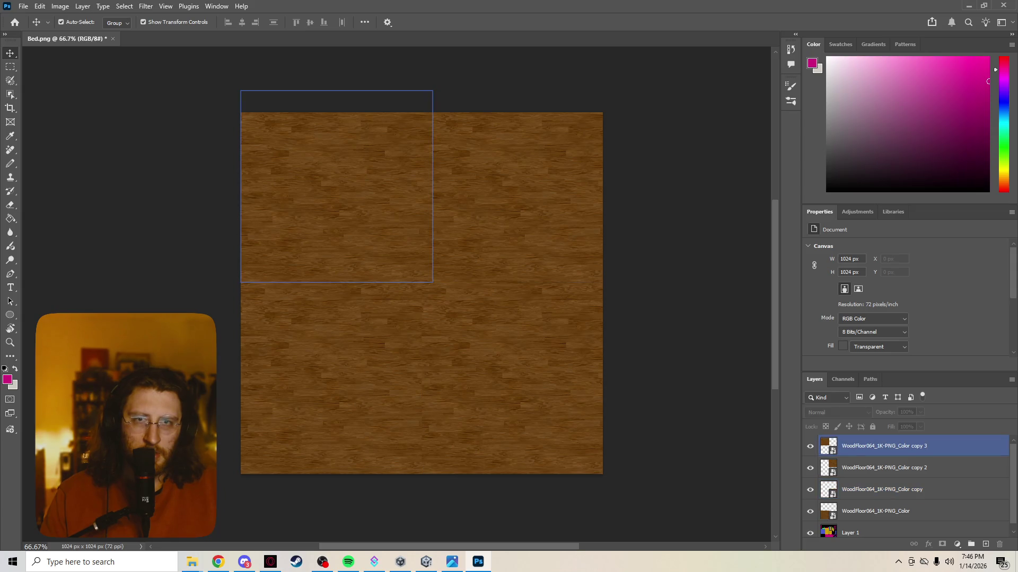
pyautogui.keyDown('shift'); pyautogui.click(517, 185); pyautogui.keyUp('shift')
pyautogui.keyDown('shift'); pyautogui.click(516, 378); pyautogui.keyUp('shift')
pyautogui.keyDown('shift'); pyautogui.click(334, 379); pyautogui.keyUp('shift')
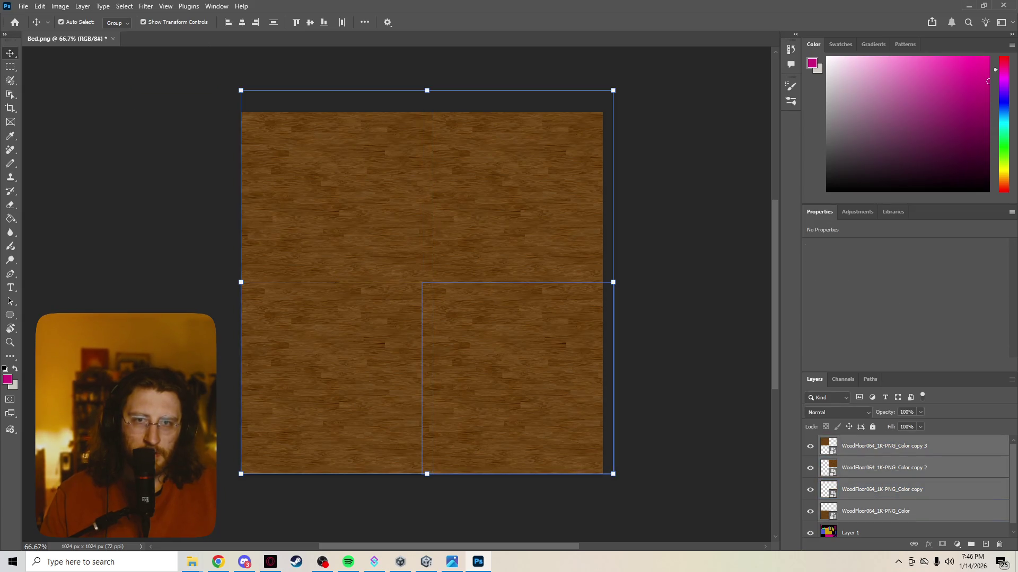
# Step: Rasterize and merge the wood tiles into one layer, then hide it to reveal Layer 1
pyautogui.rightClick(520, 338)
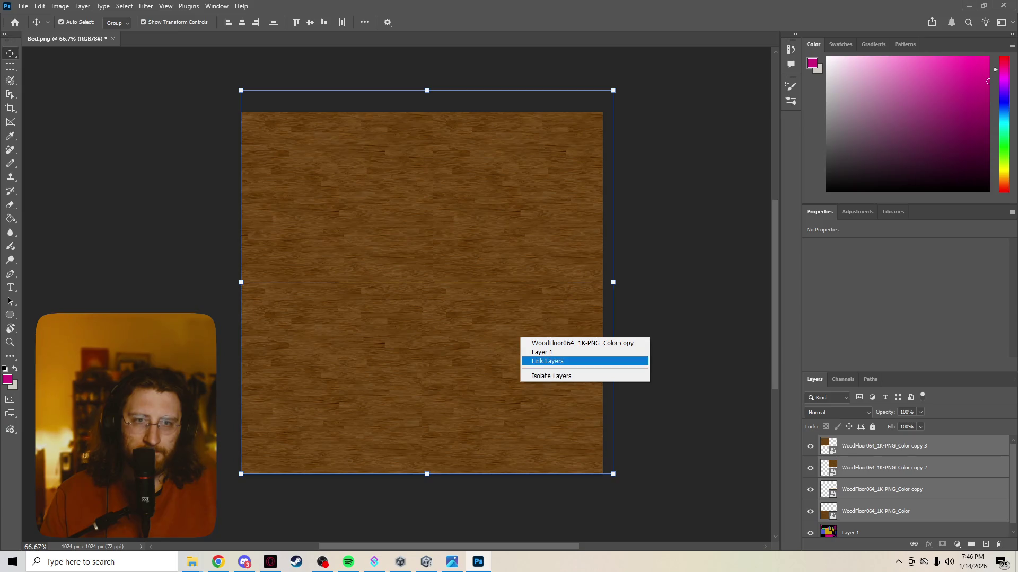
pyautogui.press('Escape')
pyautogui.click(1012, 379)
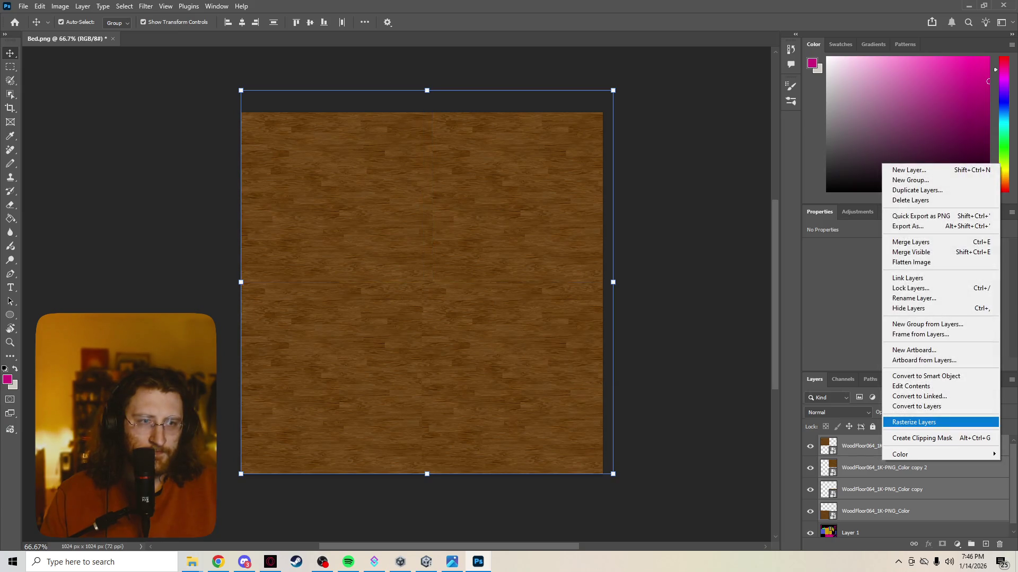
pyautogui.click(911, 422)
pyautogui.rightClick(873, 451)
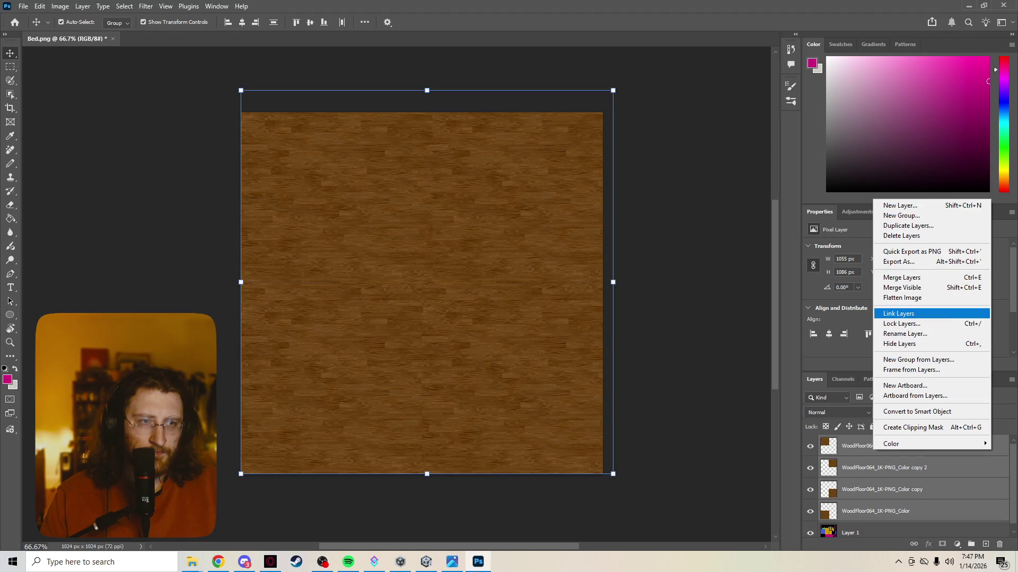
pyautogui.click(901, 277)
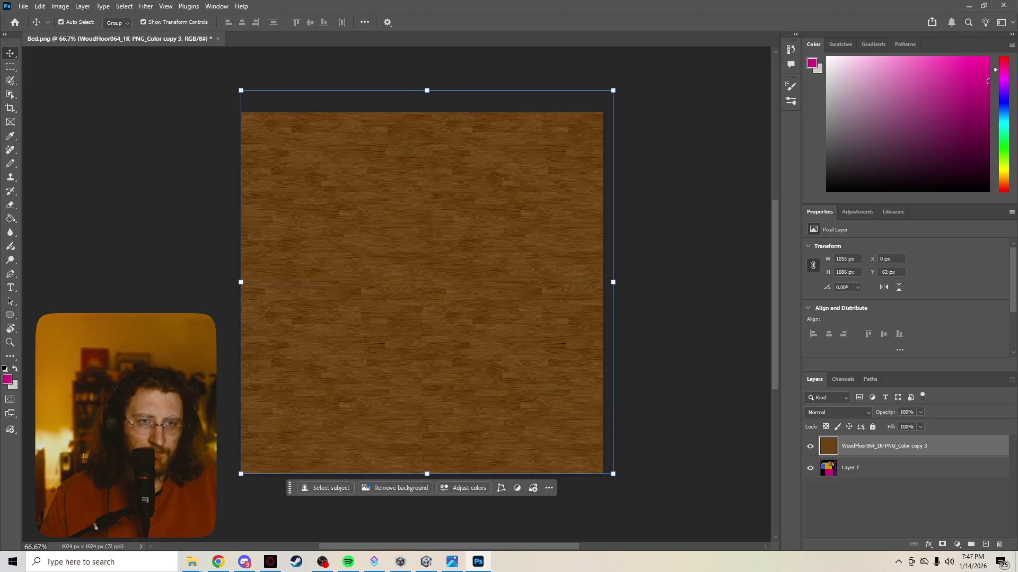
pyautogui.click(870, 467)
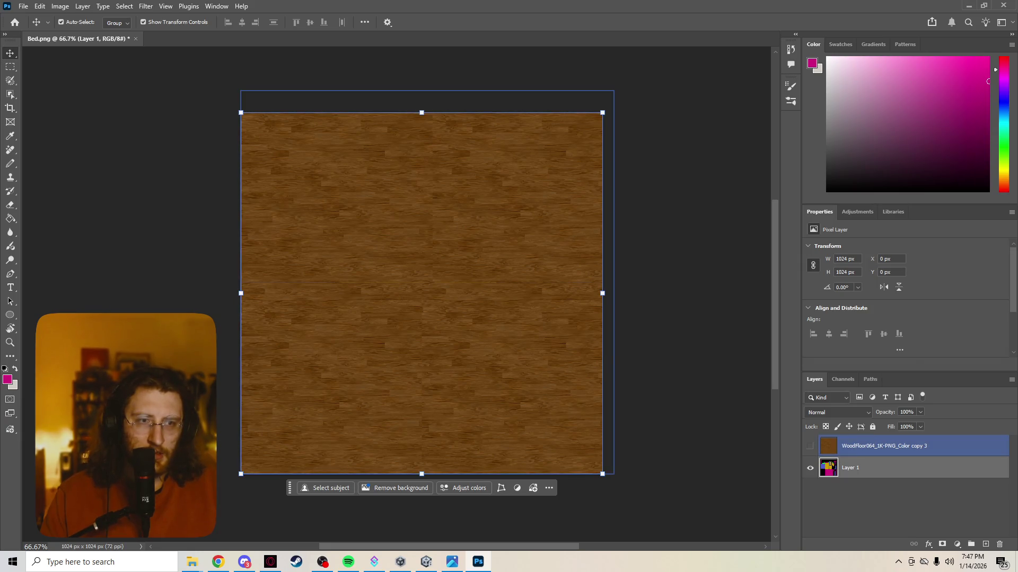
pyautogui.click(809, 446)
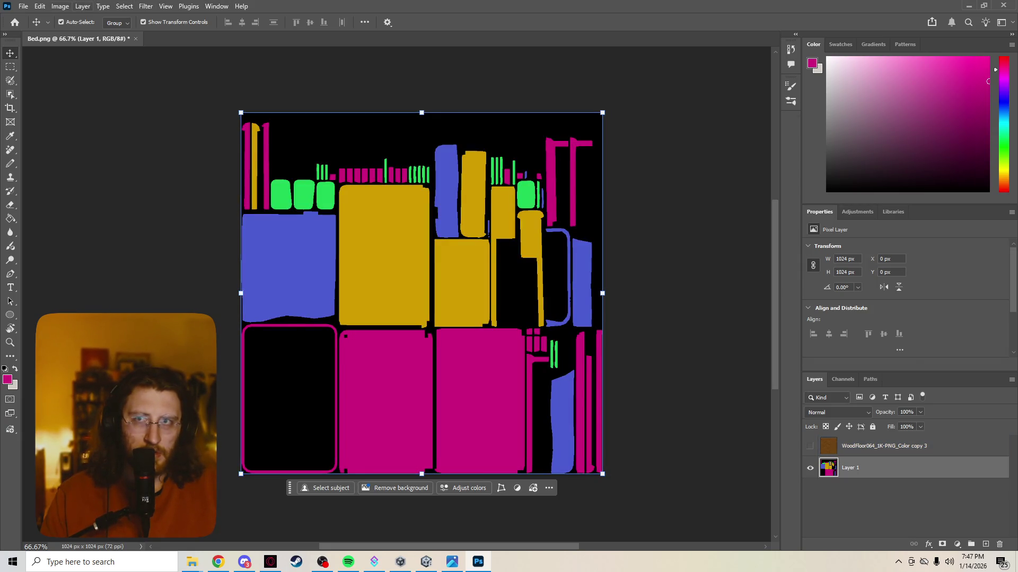
# Step: Browse the Image, Select and View menus for a way to select a single colour
pyautogui.click(40, 6)
pyautogui.moveTo(60, 6)
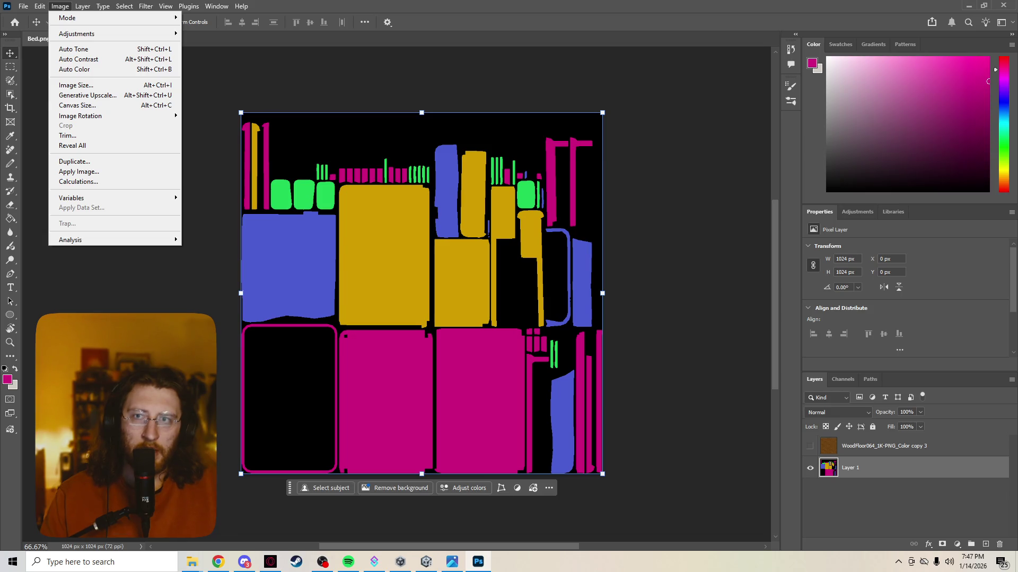
pyautogui.moveTo(124, 7)
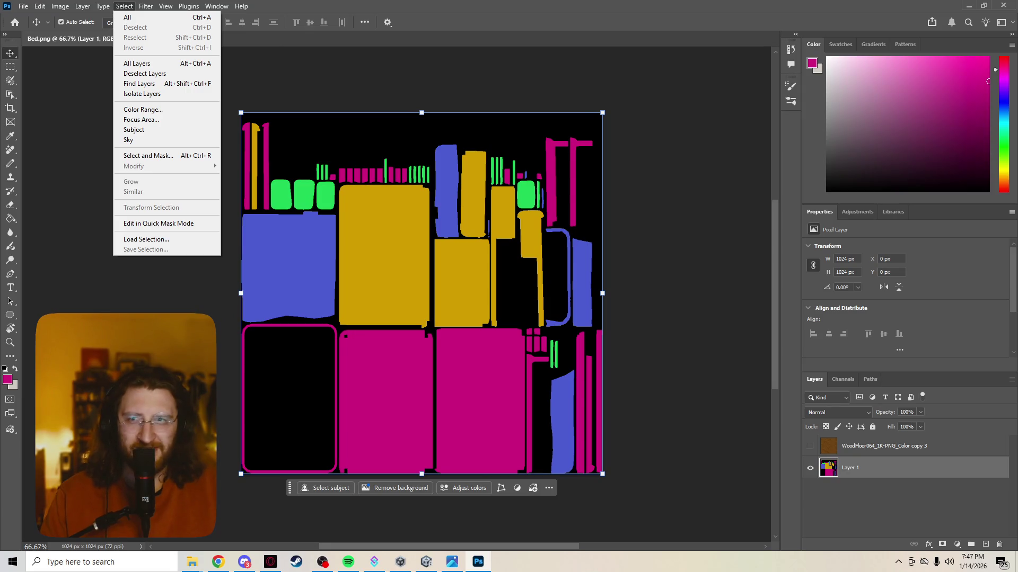
pyautogui.click(188, 6)
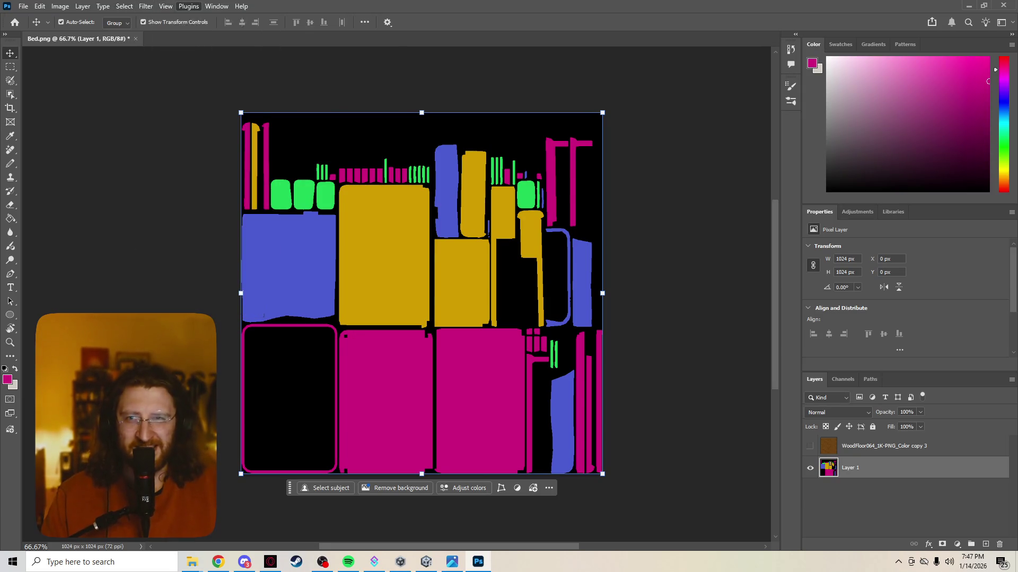
pyautogui.click(165, 7)
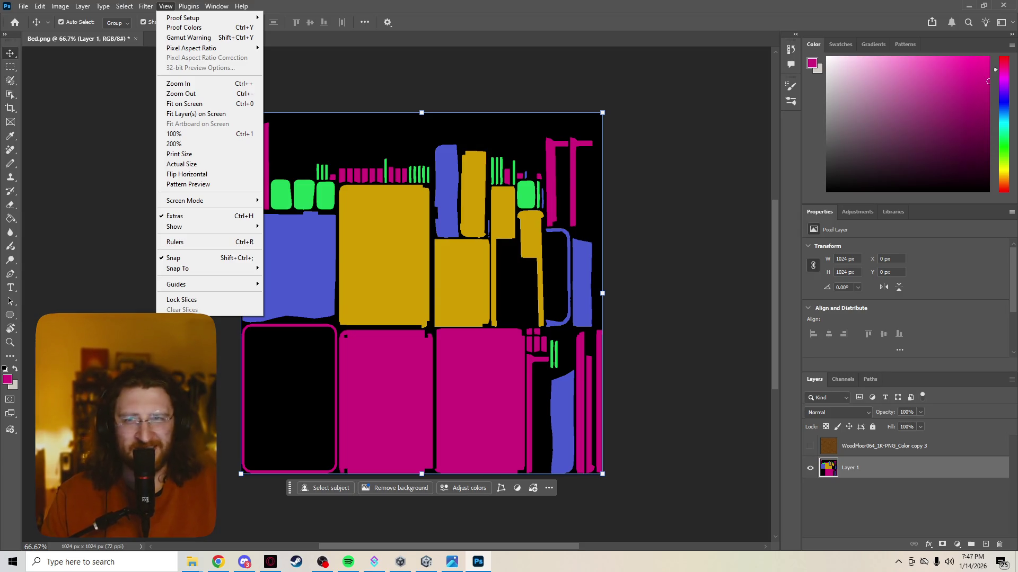
pyautogui.moveTo(124, 7)
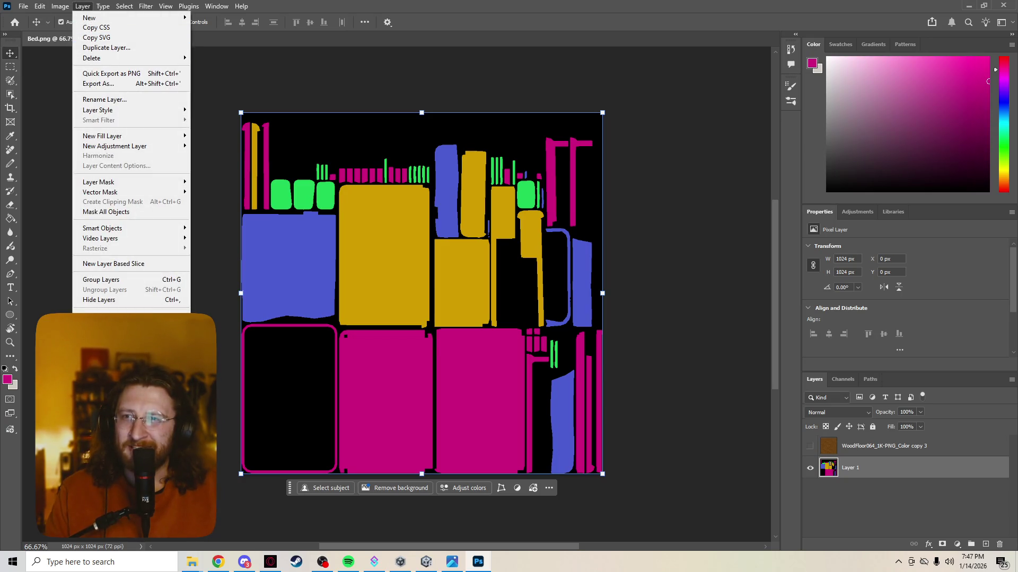
# Step: Check the Reddit thread on selecting one colour, then return to Bed.png in Photoshop
pyautogui.moveTo(138, 238)
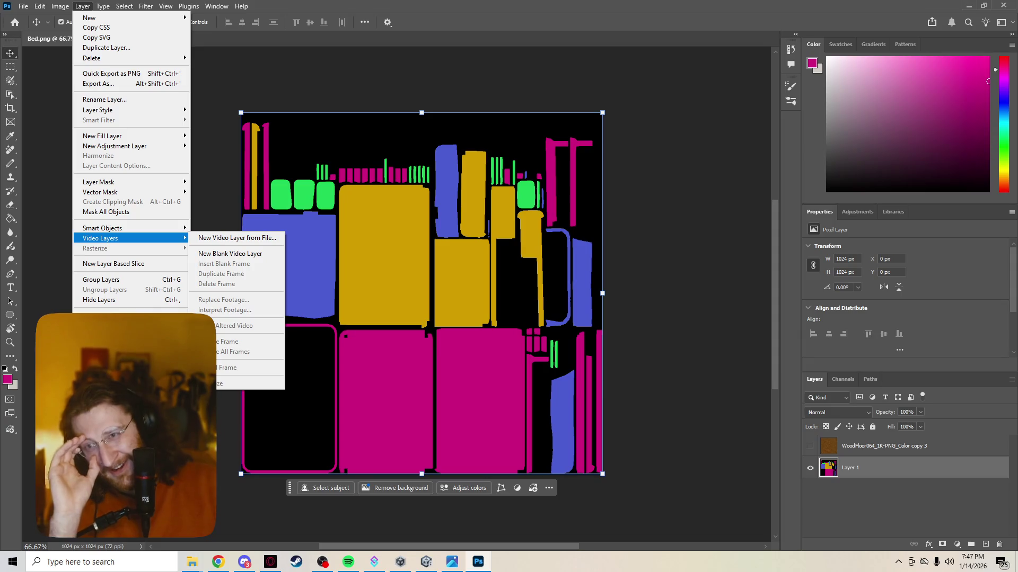
pyautogui.click(218, 562)
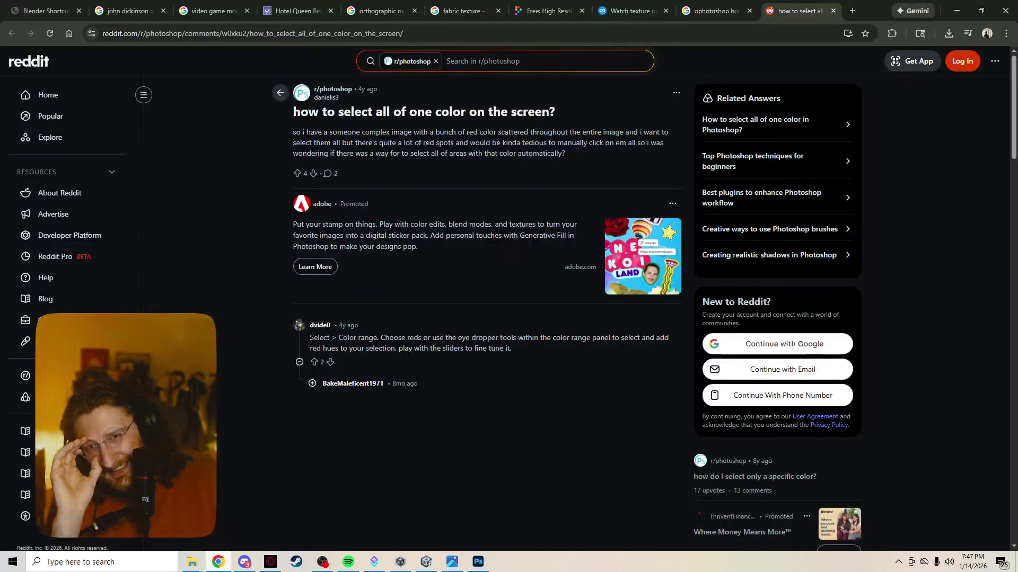
pyautogui.click(478, 561)
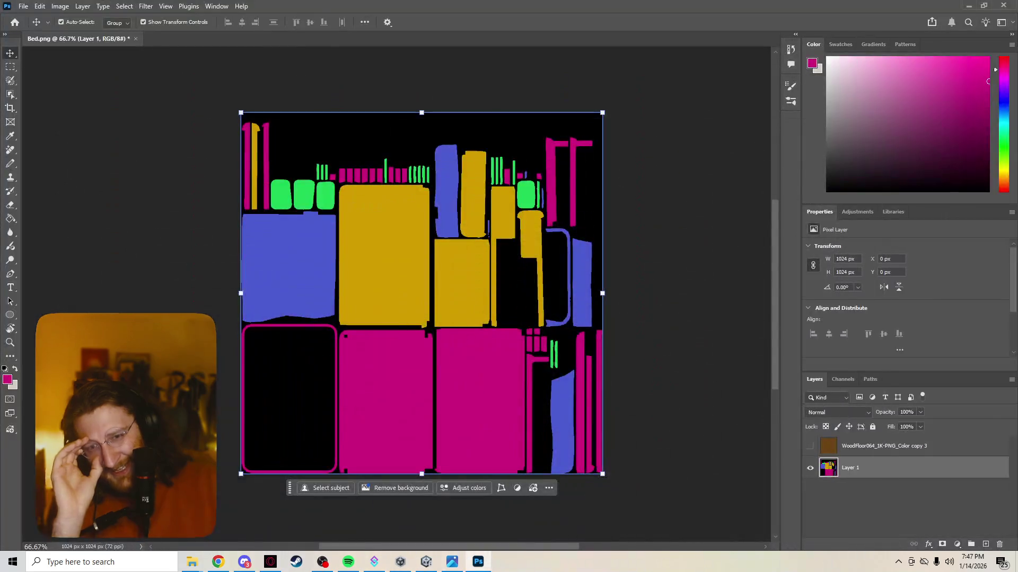
pyautogui.click(124, 7)
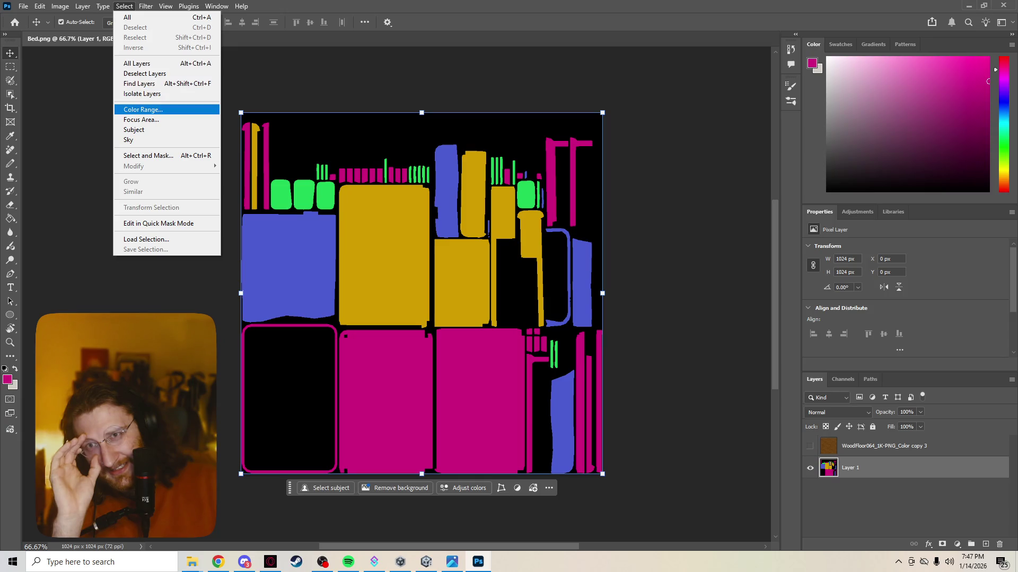
# Step: Select all magenta regions with Color Range and make the wood floor layer active and visible
pyautogui.click(143, 109)
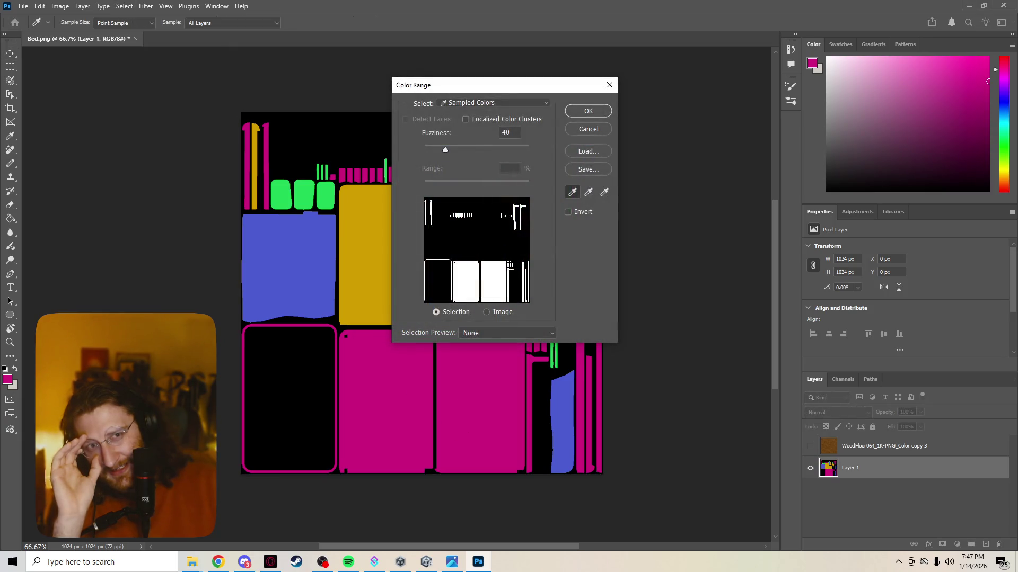
pyautogui.press('Return')
pyautogui.press('v')
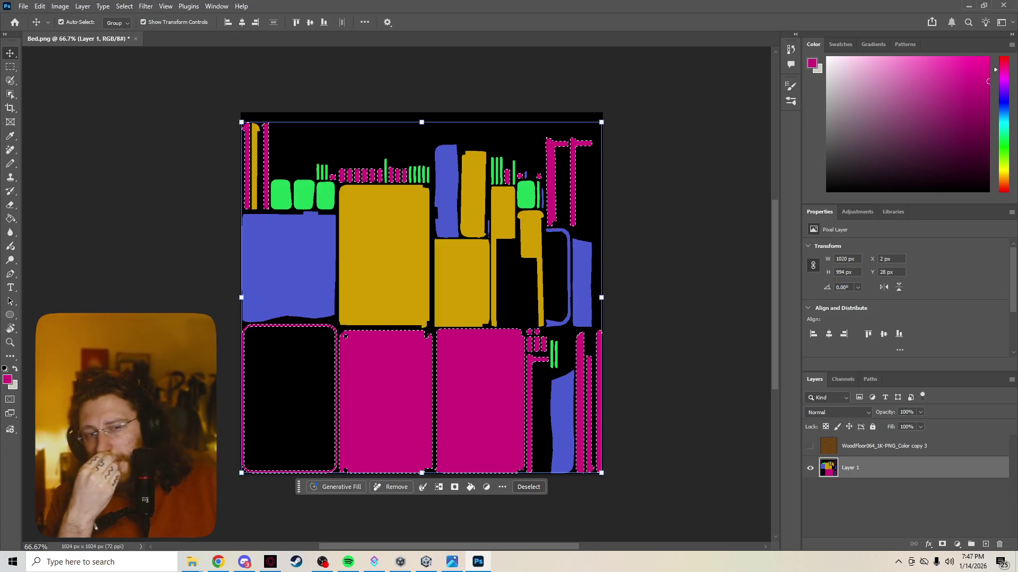
pyautogui.hotkey('shift', 'alt', ']')
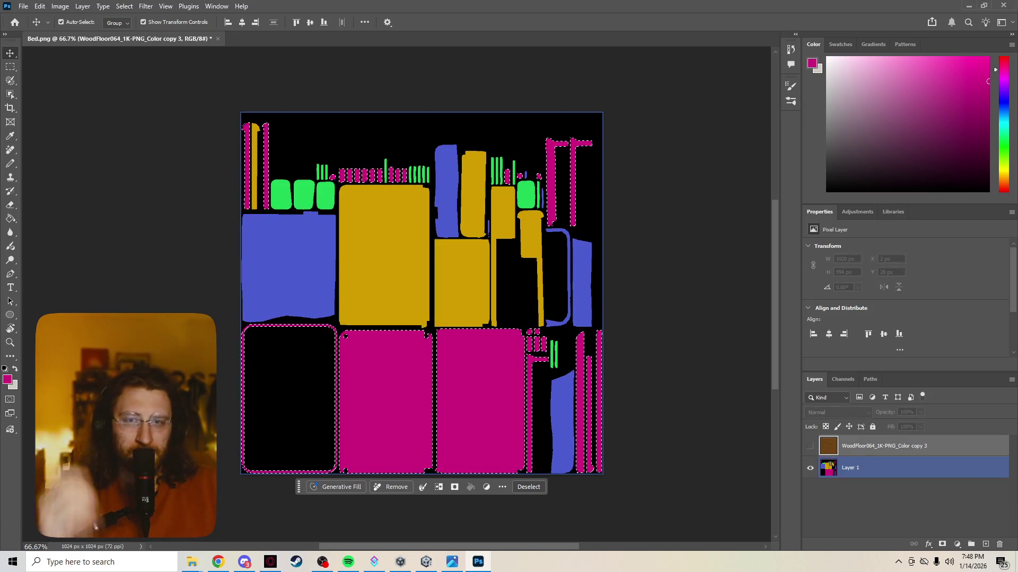
pyautogui.hotkey('alt', ']')
pyautogui.hotkey('ctrl', ',')
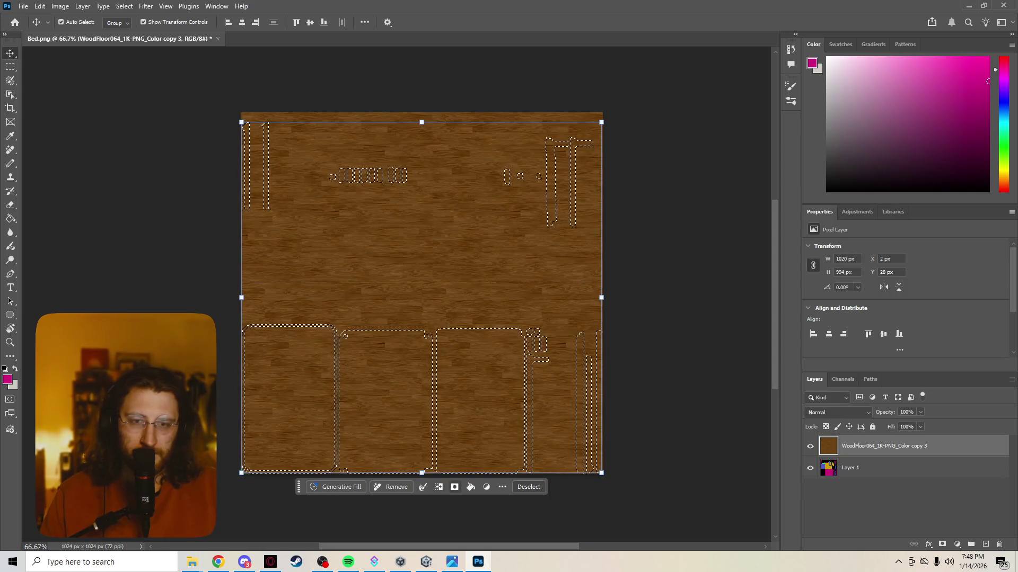
pyautogui.click(857, 212)
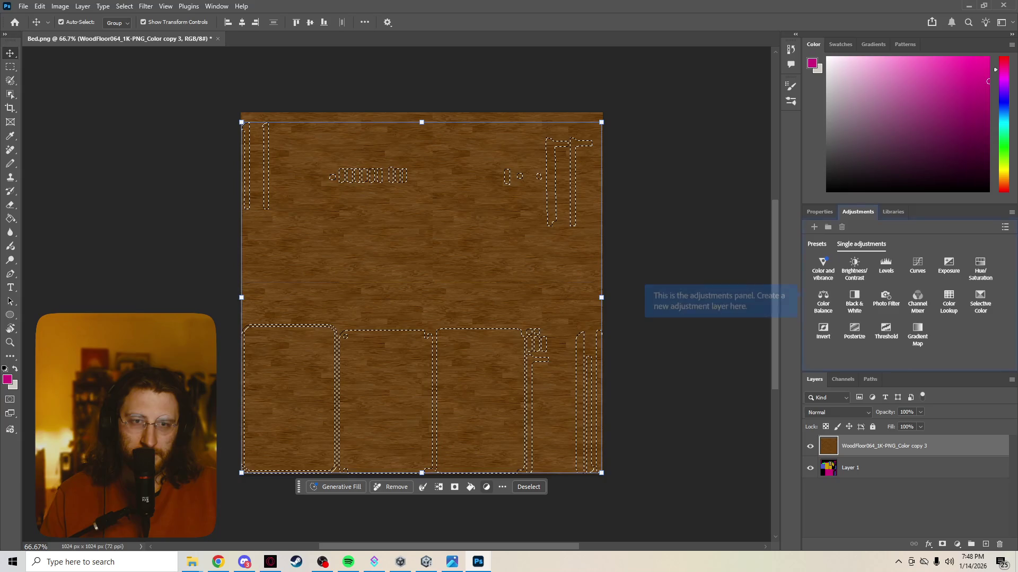
pyautogui.hotkey('ctrl', ',')
pyautogui.hotkey('ctrl', 'd')
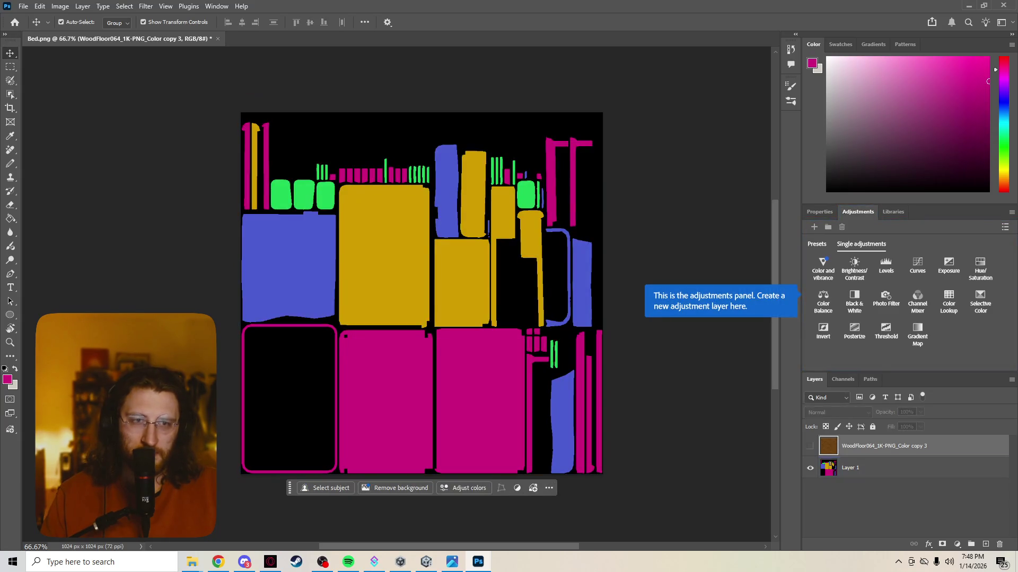
pyautogui.click(901, 468)
pyautogui.hotkey('ctrl', 'z')
pyautogui.hotkey('ctrl', 'z')
pyautogui.hotkey('ctrl', 'z')
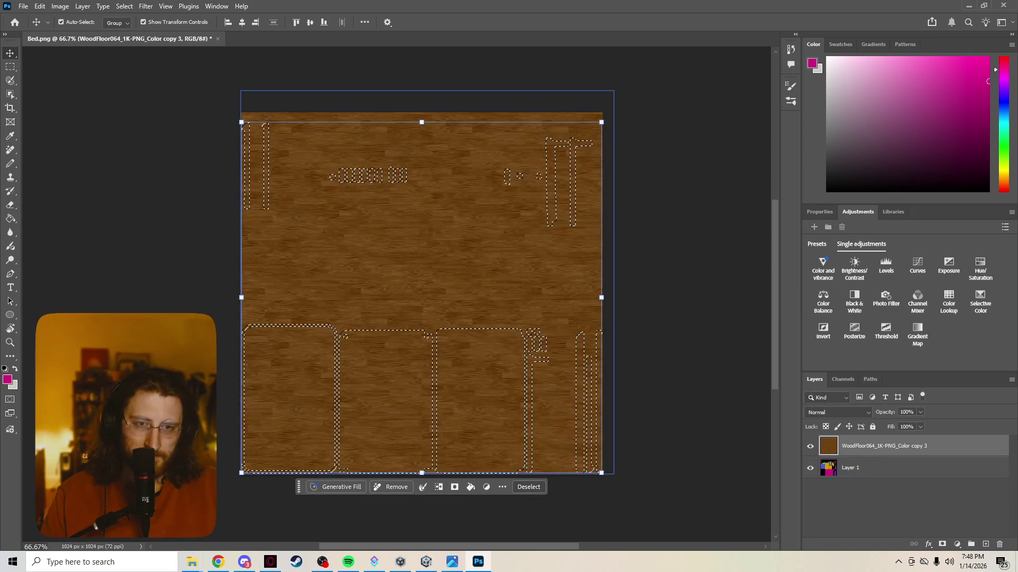
# Step: Make magenta the foreground colour, fill the selected regions with it, and deselect
pyautogui.press('x')
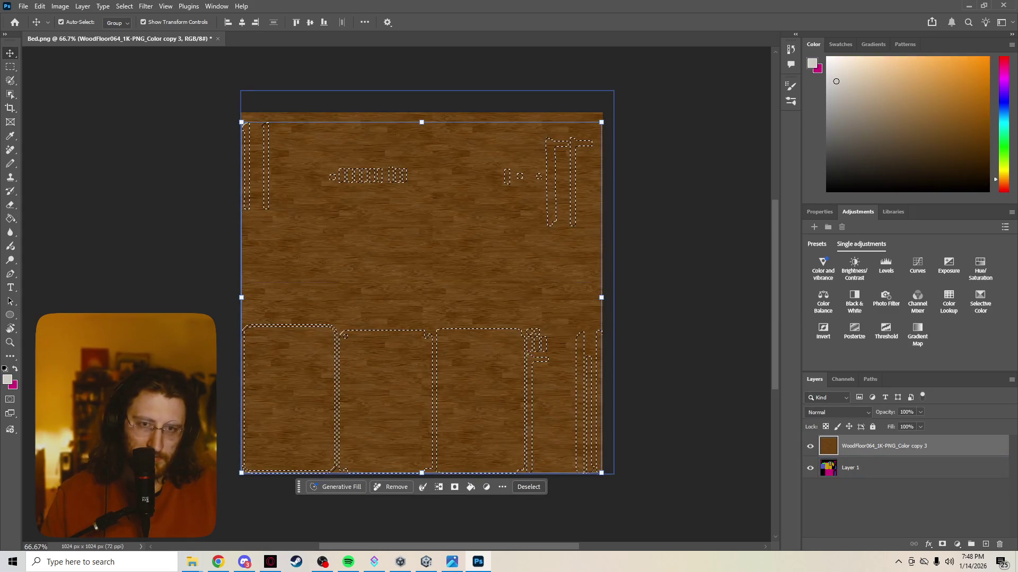
pyautogui.press('x')
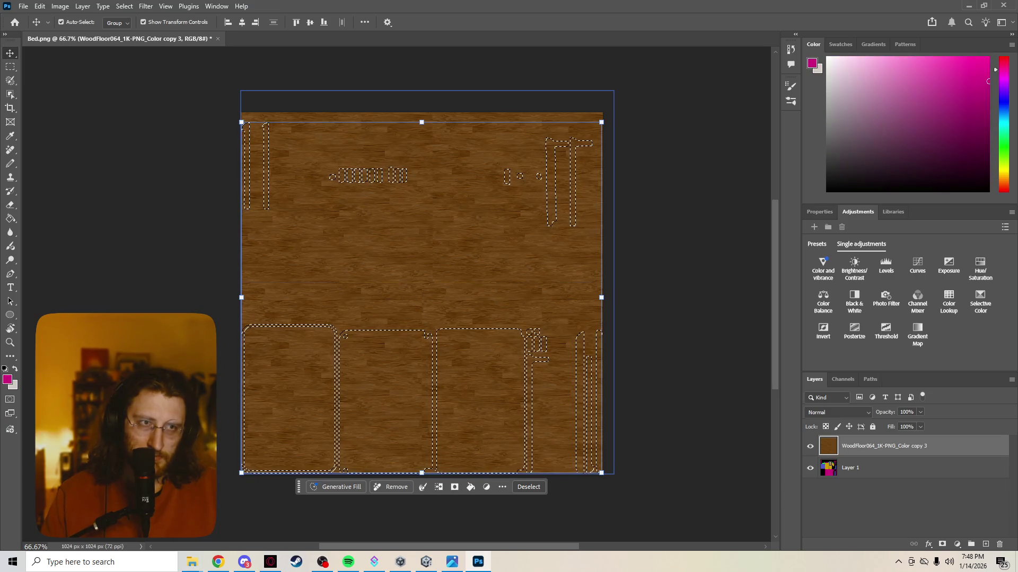
pyautogui.press('x')
pyautogui.press('x')
pyautogui.press('x')
pyautogui.press('x')
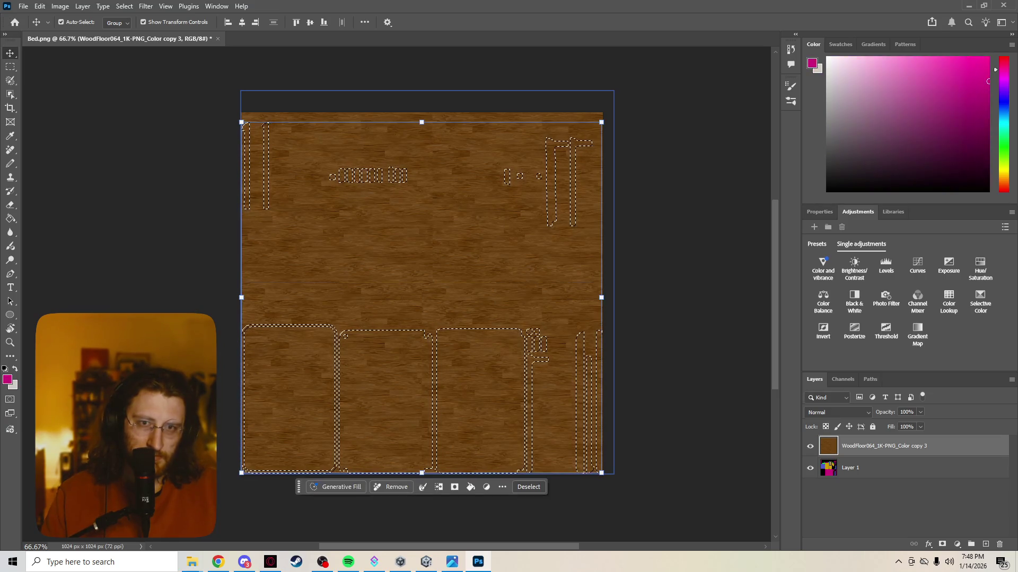
pyautogui.press('x')
pyautogui.press('x')
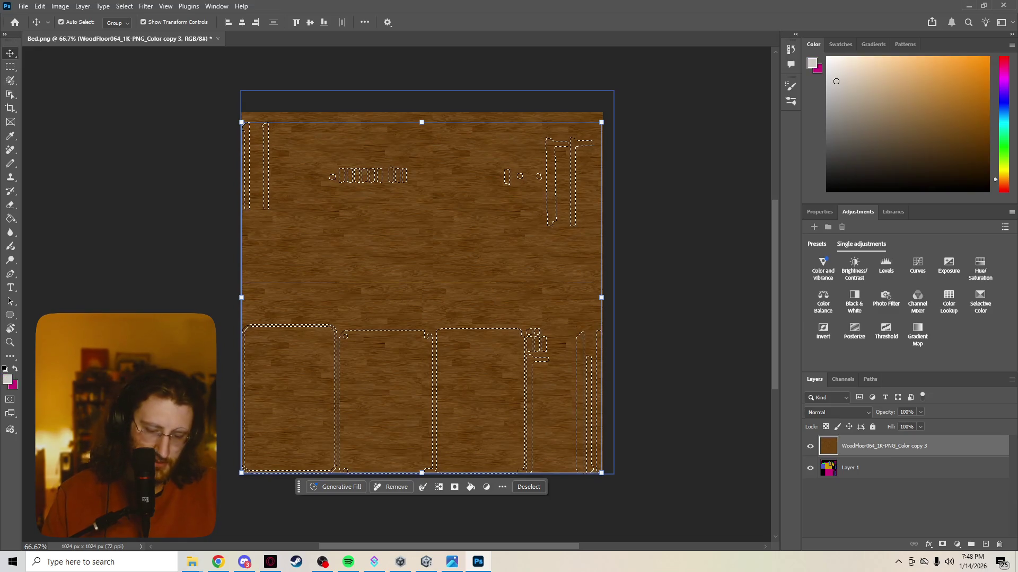
pyautogui.hotkey('alt', 'BackSpace')
pyautogui.hotkey('ctrl', 'd')
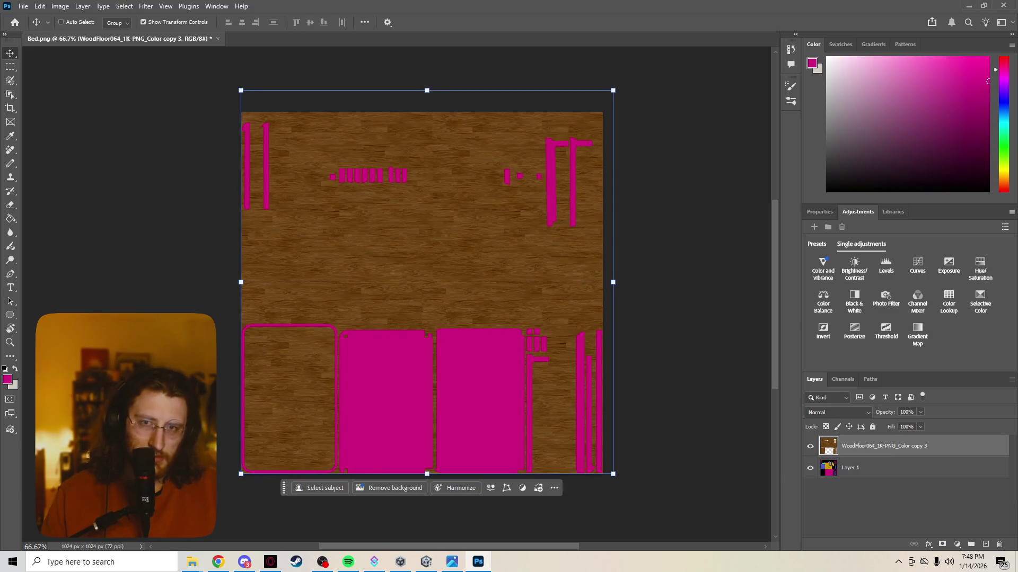
# Step: Undo the magenta fill and delete the wood outside the magenta regions
pyautogui.hotkey('ctrl', 'z')
pyautogui.hotkey('ctrl', 'z')
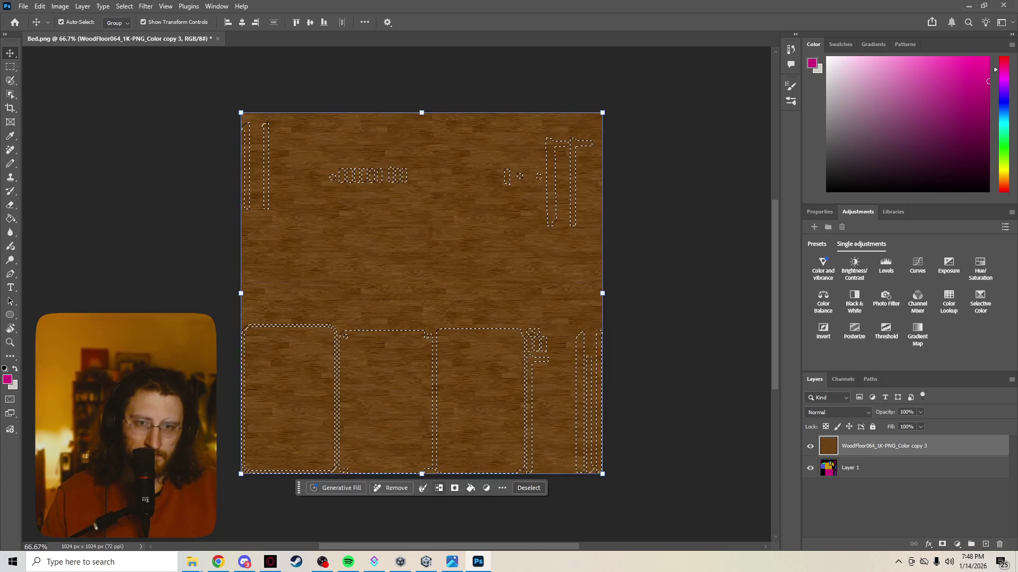
pyautogui.press('Delete')
pyautogui.hotkey('ctrl', 'd')
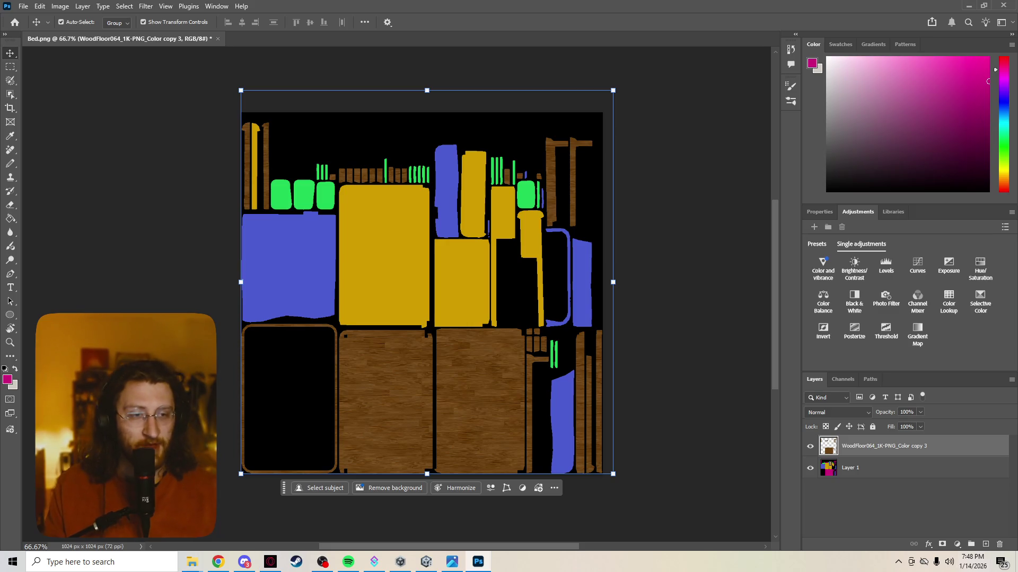
# Step: Select all blue regions on Layer 1 with Color Range, then go to the texture-mask video tab
pyautogui.click(870, 468)
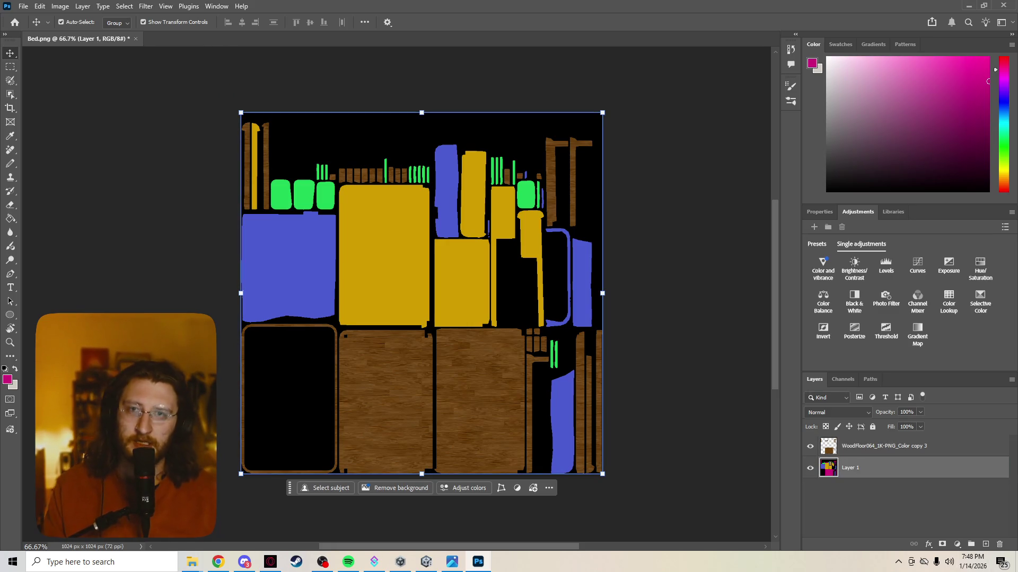
pyautogui.click(124, 6)
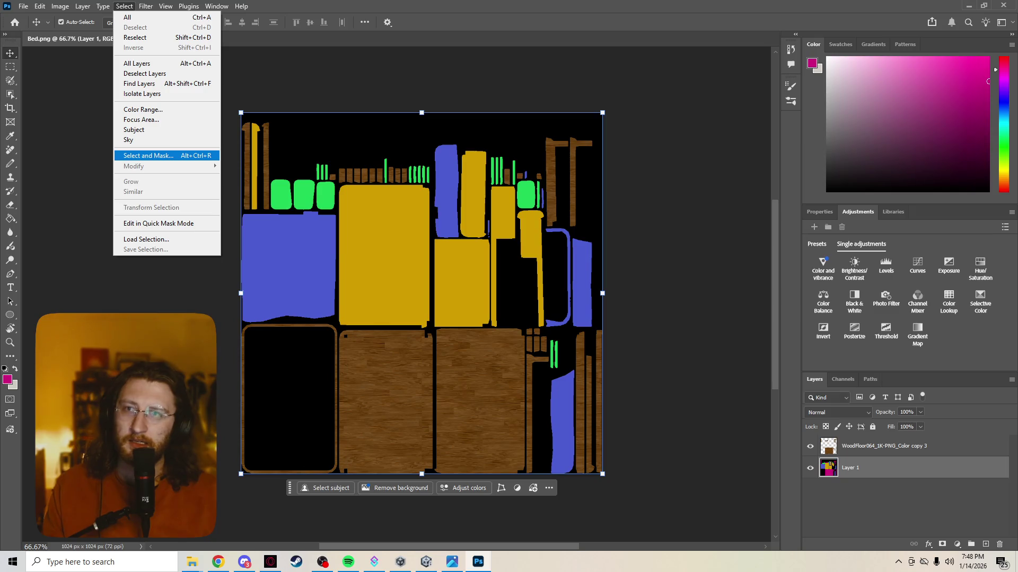
pyautogui.click(143, 109)
pyautogui.click(289, 268)
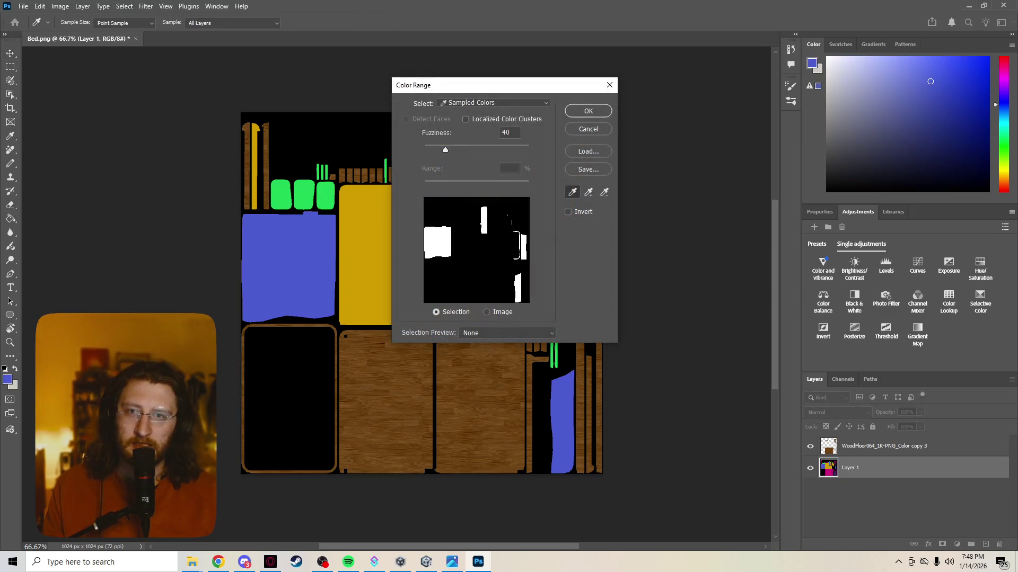
pyautogui.click(588, 111)
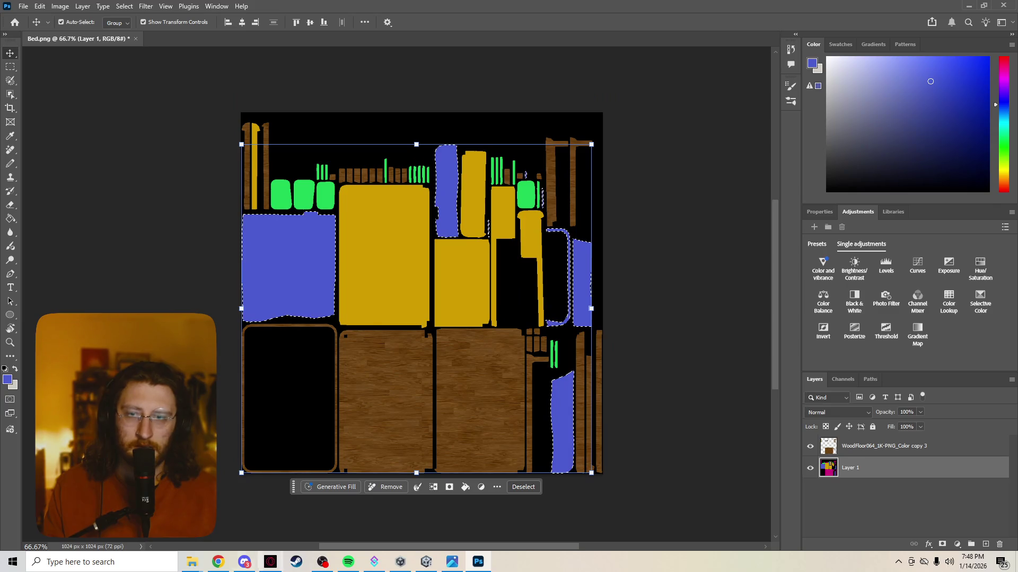
pyautogui.hotkey('alt', 'Tab')
pyautogui.click(631, 11)
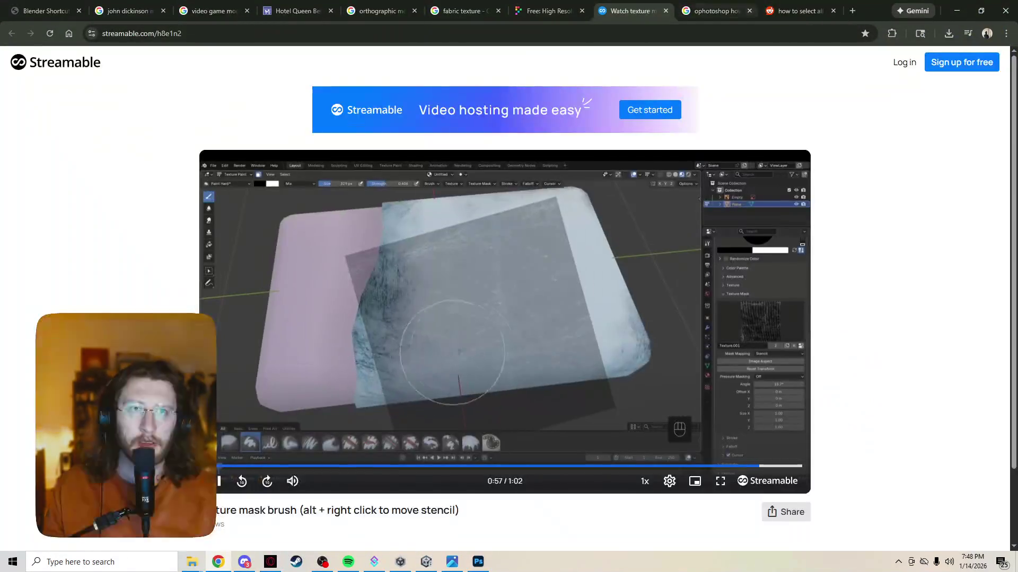
# Step: Close the Photoshop search and Reddit tabs, return to the Streamable video, and start a new address
pyautogui.click(716, 11)
pyautogui.hotkey('ctrl', 'w')
pyautogui.hotkey('ctrl', 'w')
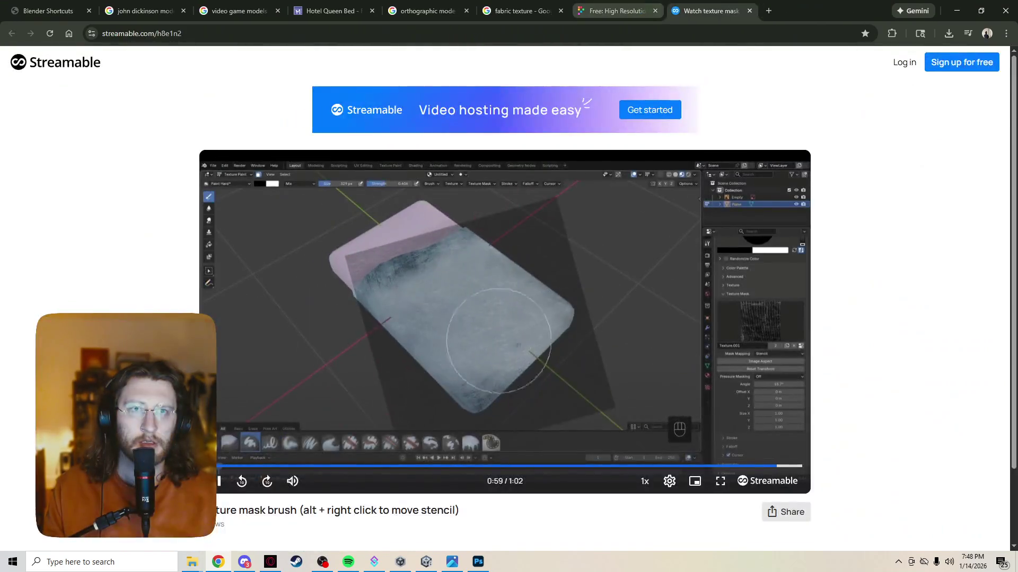
pyautogui.hotkey('ctrl', 'shift', 'Tab')
pyautogui.hotkey('ctrl', 'shift', 'Tab')
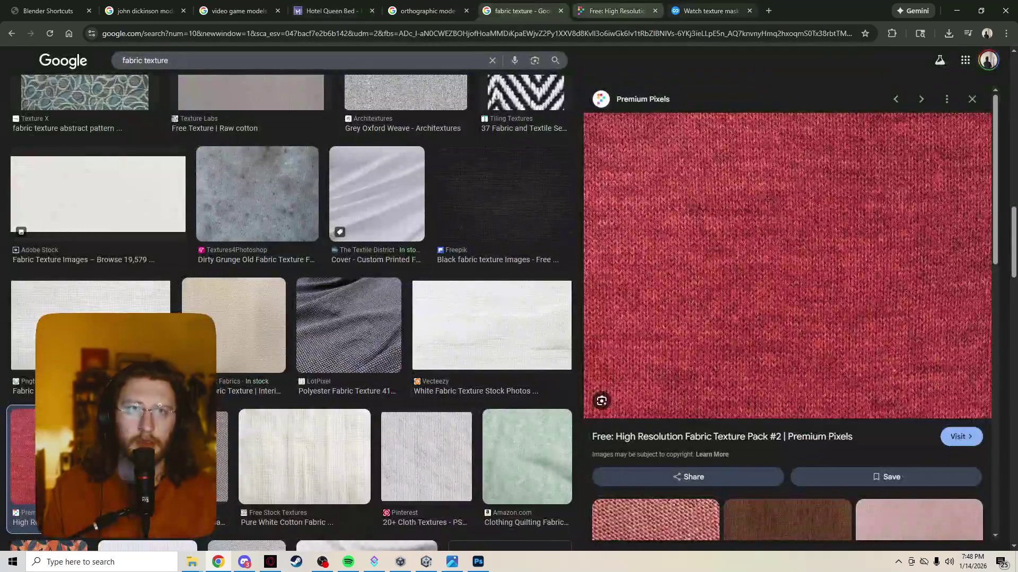
pyautogui.hotkey('ctrl', 'Tab')
pyautogui.hotkey('ctrl', 'Tab')
pyautogui.hotkey('ctrl', 'l')
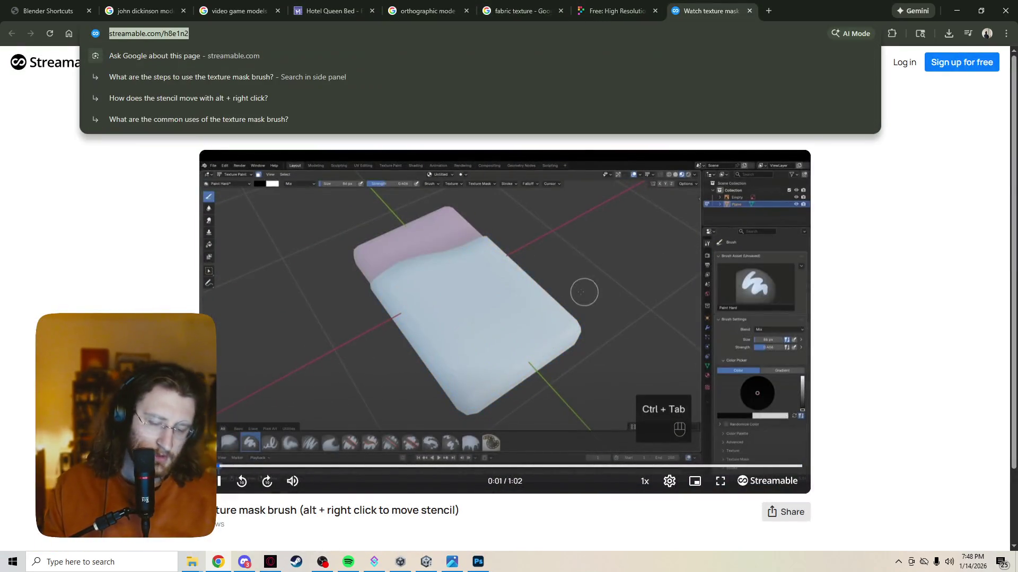
pyautogui.write('te')
pyautogui.press('BackSpace')
pyautogui.press('BackSpace')
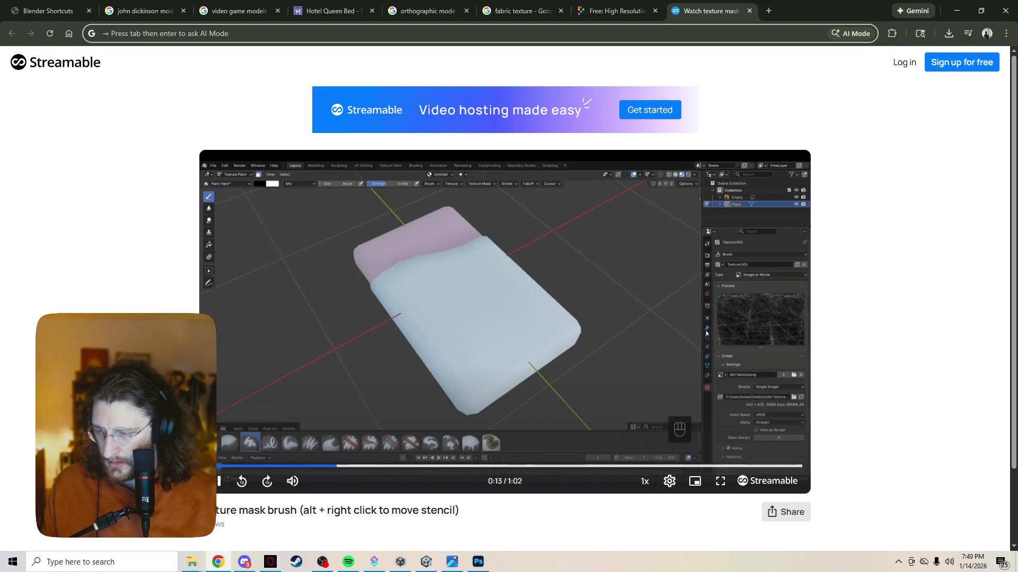
# Step: Go to ambientcg.com and browse the fabric and leather textures, briefly previewing Fabric 016
pyautogui.write('ambien')
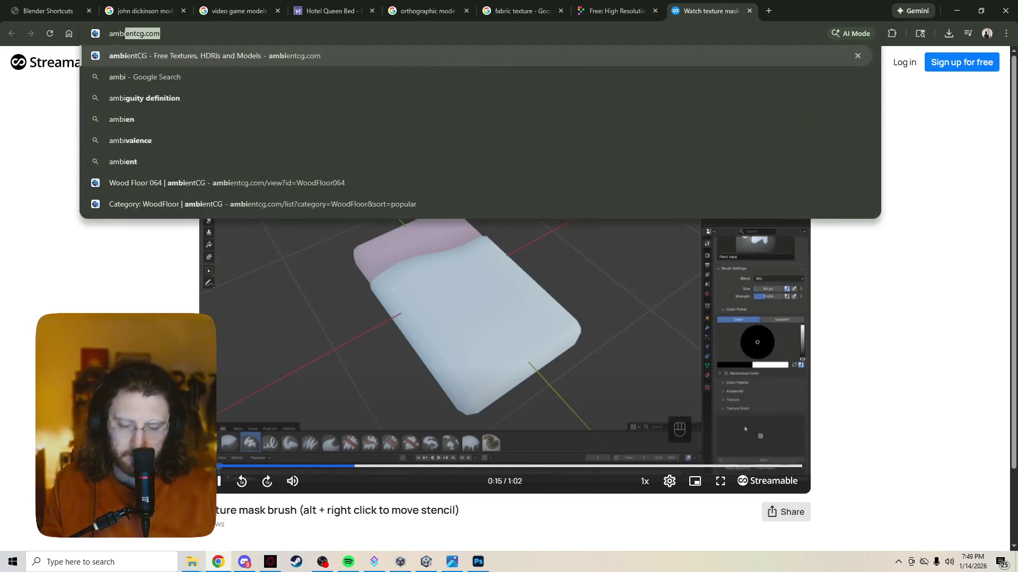
pyautogui.press('Return')
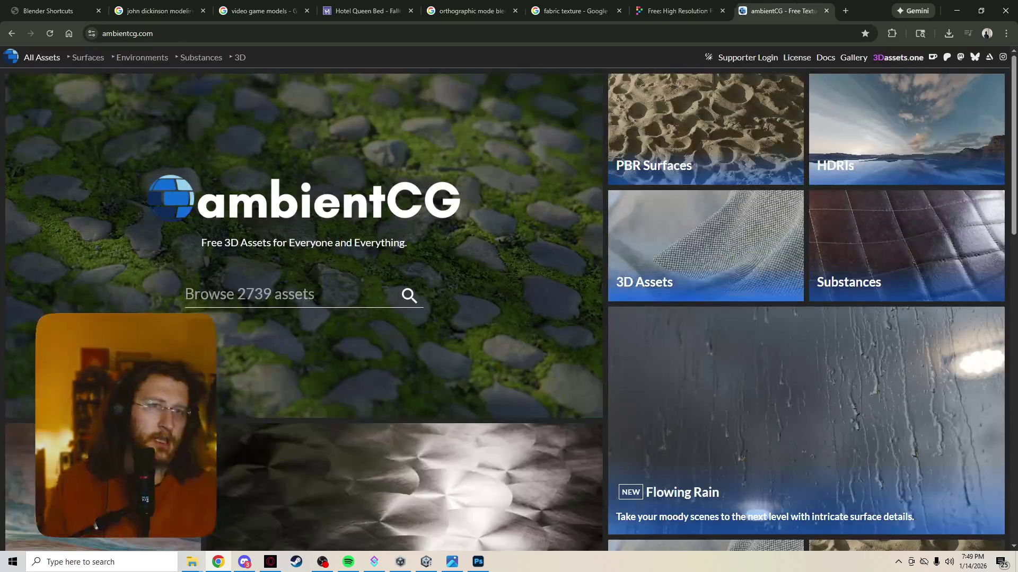
pyautogui.scroll(-8, 689, 265)
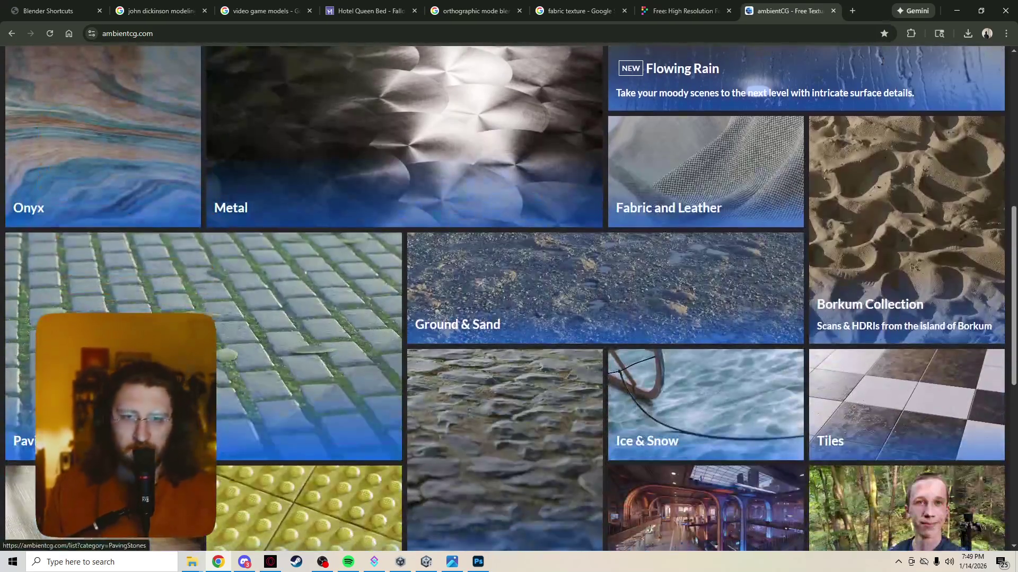
pyautogui.scroll(-4, 704, 297)
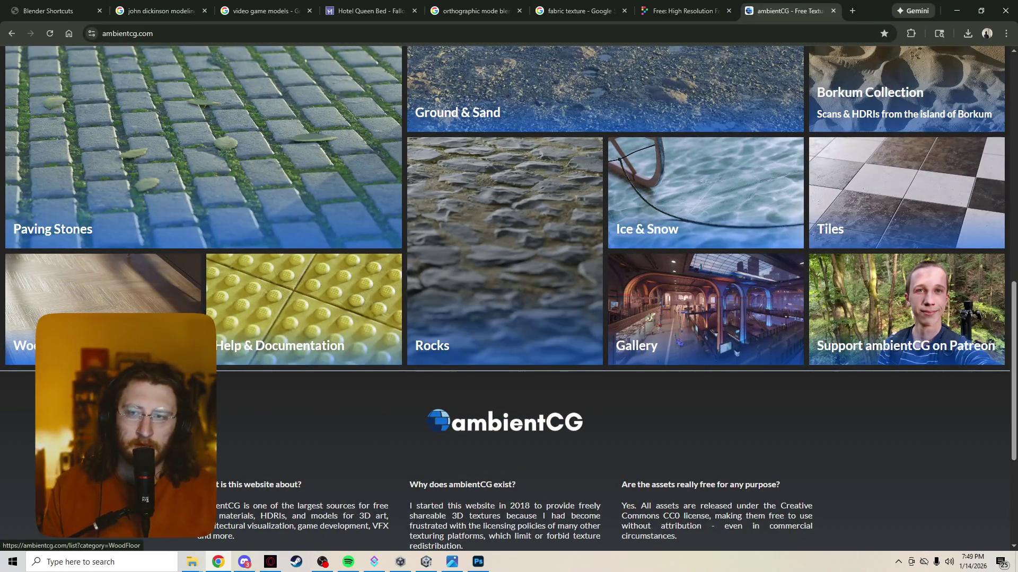
pyautogui.scroll(15, 106, 344)
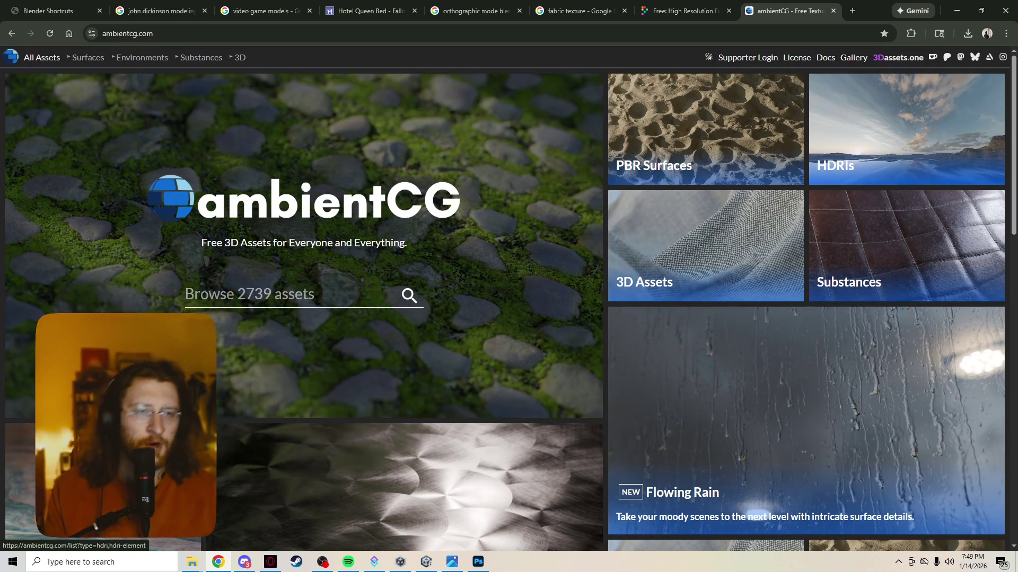
pyautogui.scroll(-8, 795, 212)
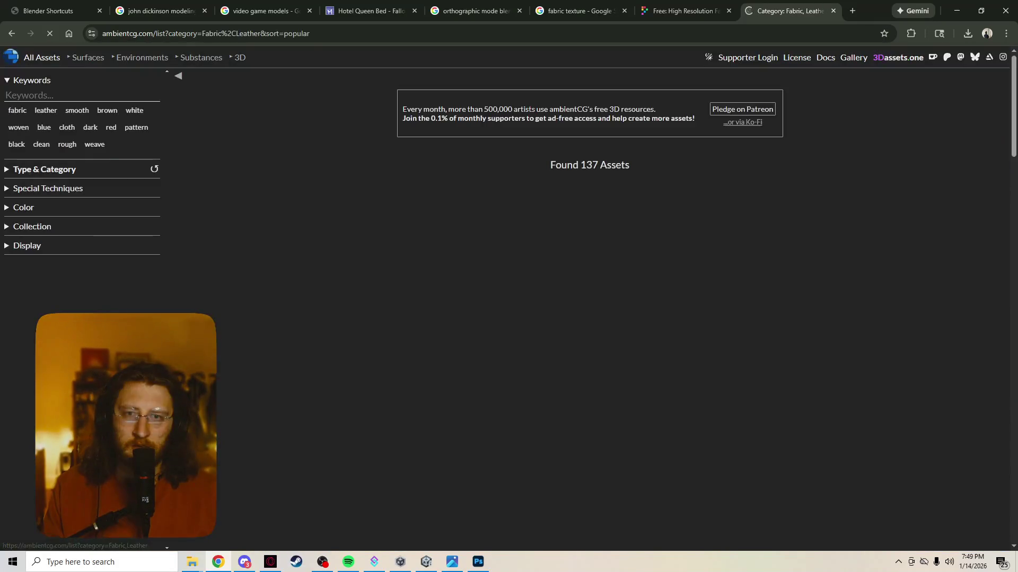
pyautogui.scroll(-3, 609, 297)
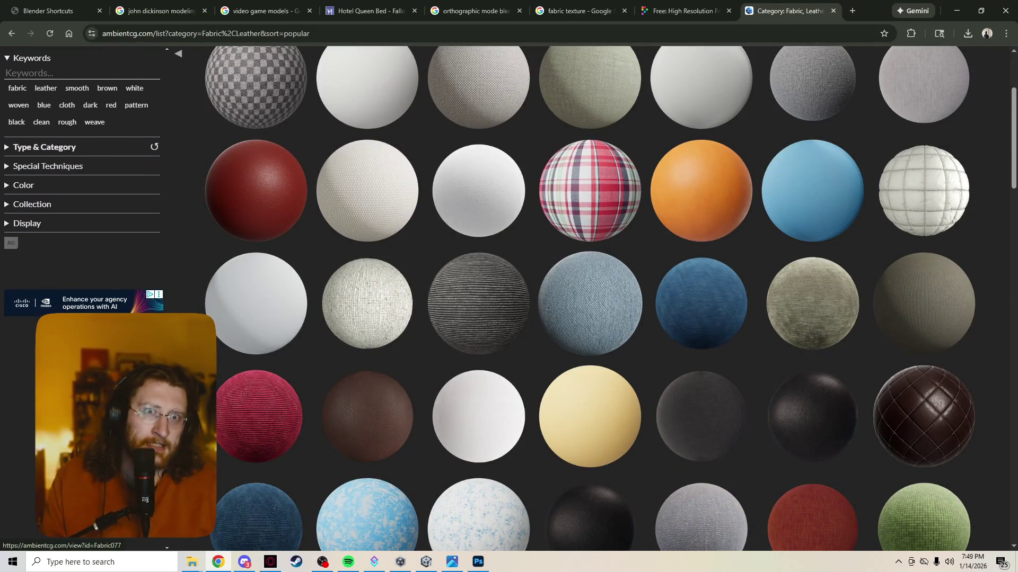
pyautogui.scroll(-7, 590, 238)
pyautogui.scroll(-3, 590, 265)
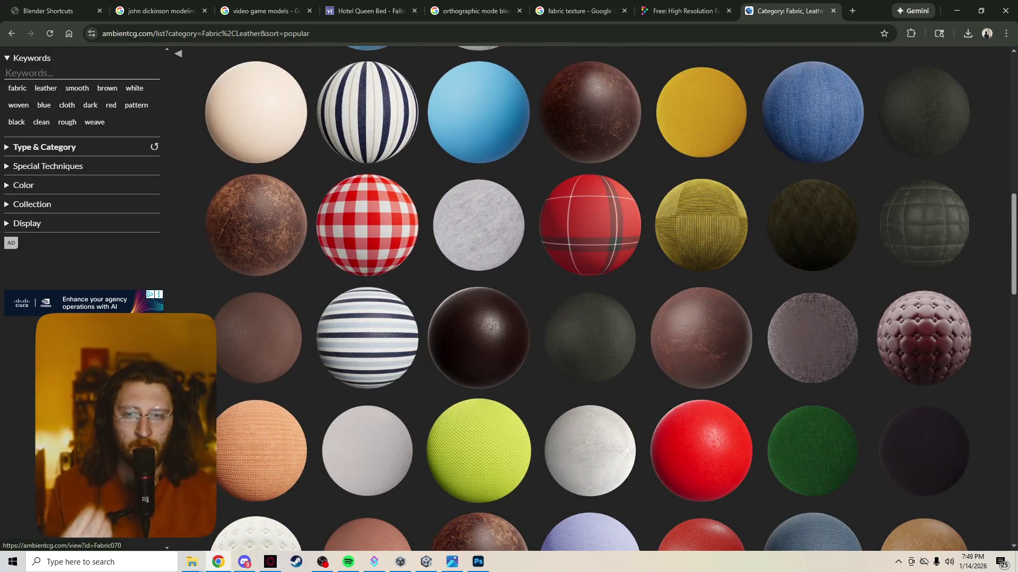
pyautogui.scroll(-6, 479, 450)
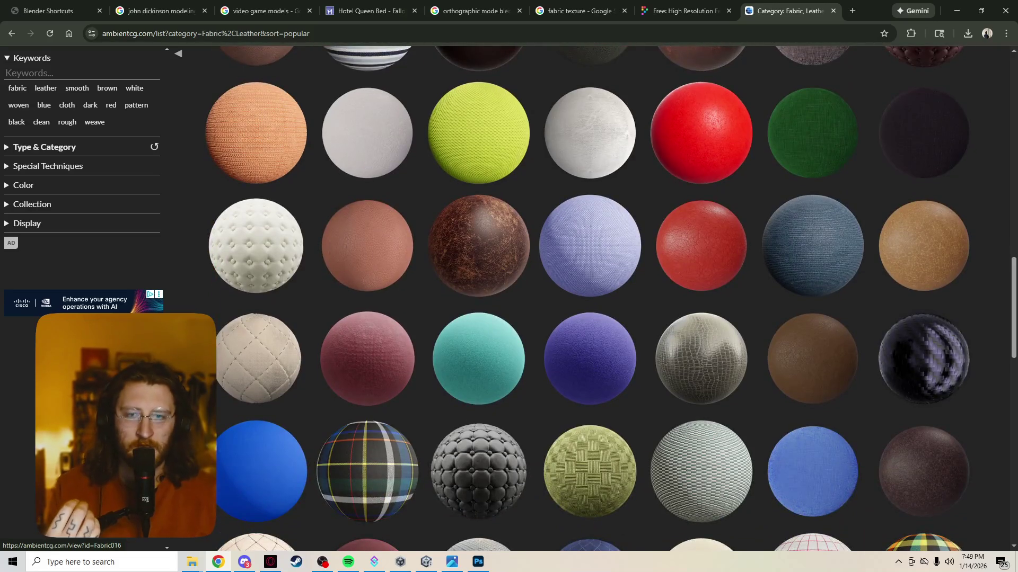
pyautogui.click(367, 358)
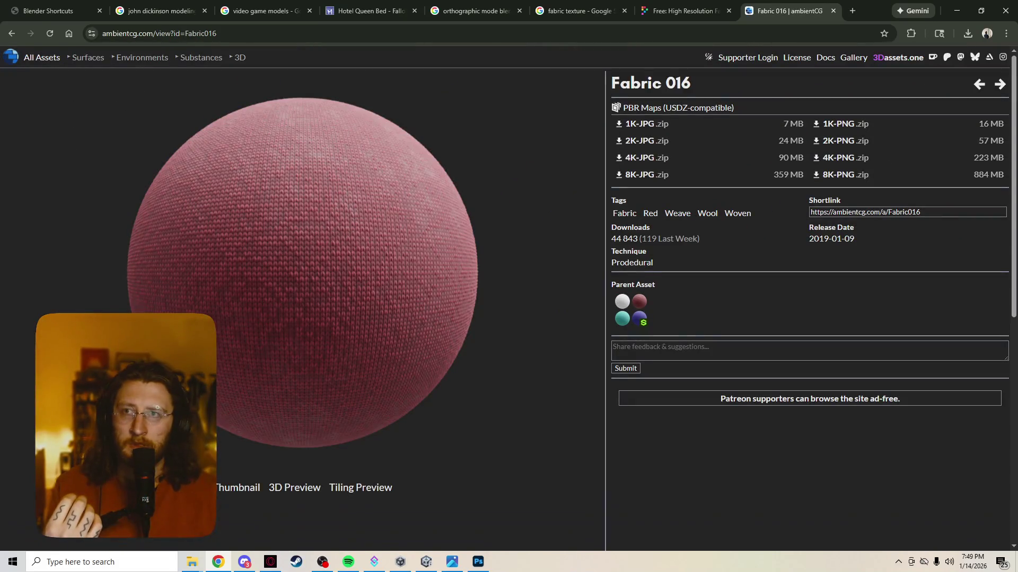
pyautogui.click(11, 33)
pyautogui.scroll(-5, 609, 297)
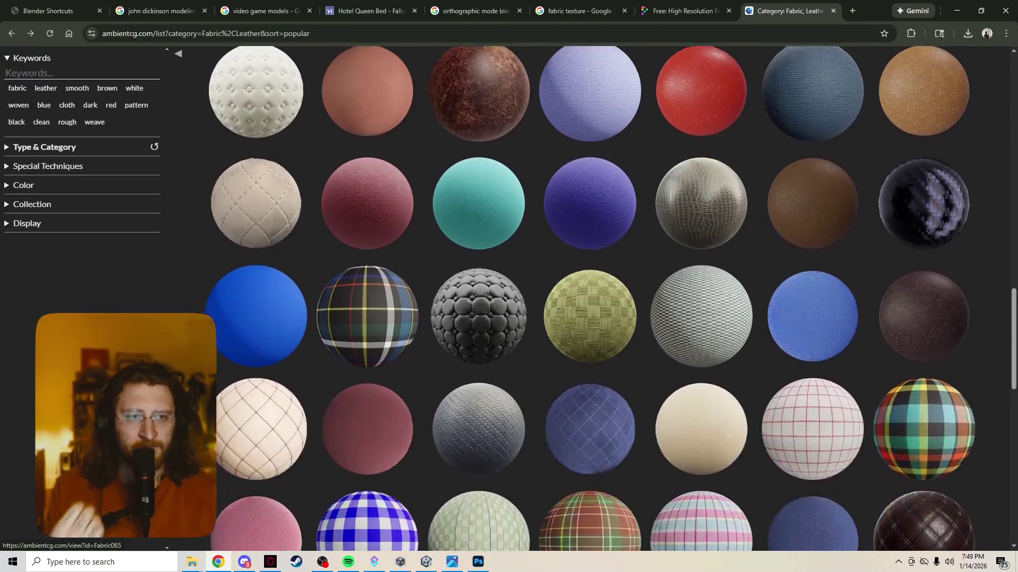
pyautogui.scroll(-3, 588, 297)
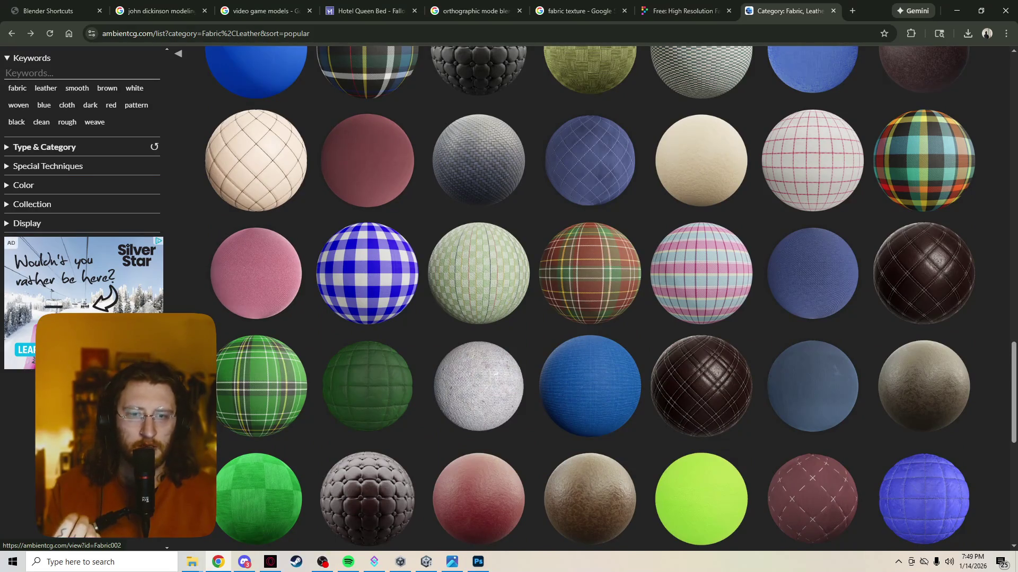
# Step: Download Fabric 002 as a 1K-JPG zip and open it from Chrome's downloads list
pyautogui.click(256, 273)
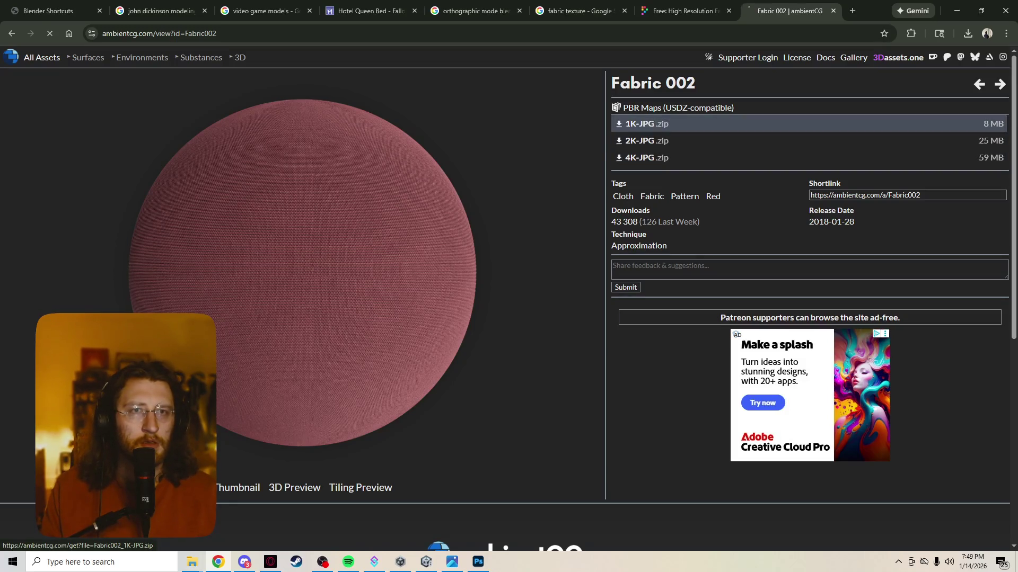
pyautogui.click(647, 123)
pyautogui.click(414, 264)
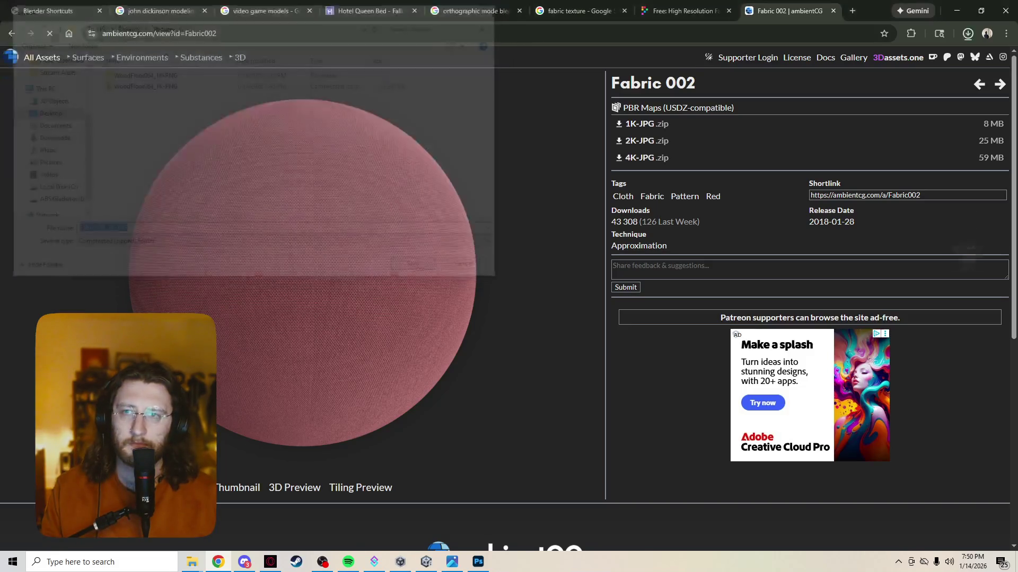
pyautogui.click(968, 33)
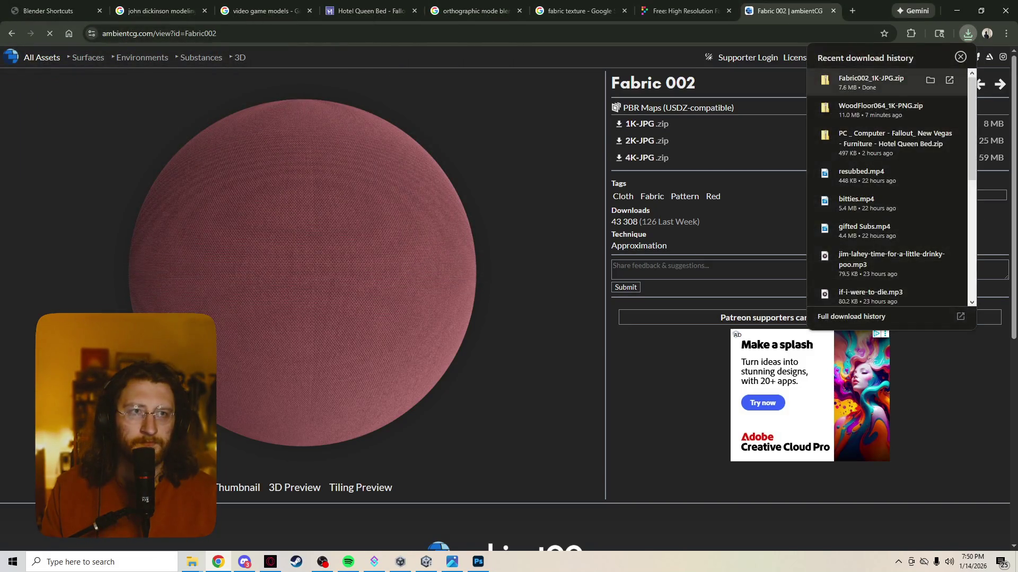
pyautogui.click(874, 79)
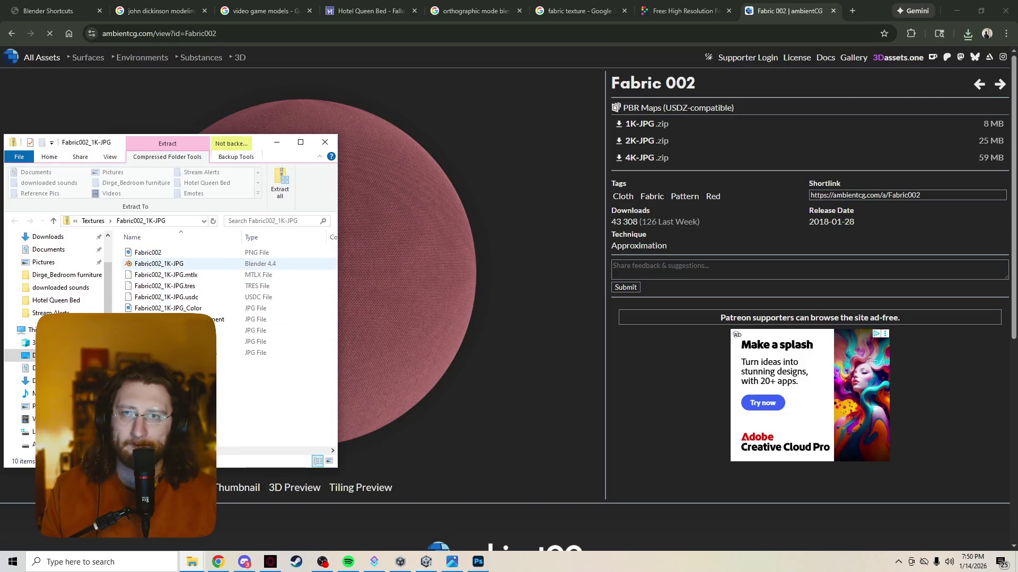
# Step: Extract the Fabric002_1K-JPG zip into a folder and switch back to Bed.png in Photoshop
pyautogui.click(280, 183)
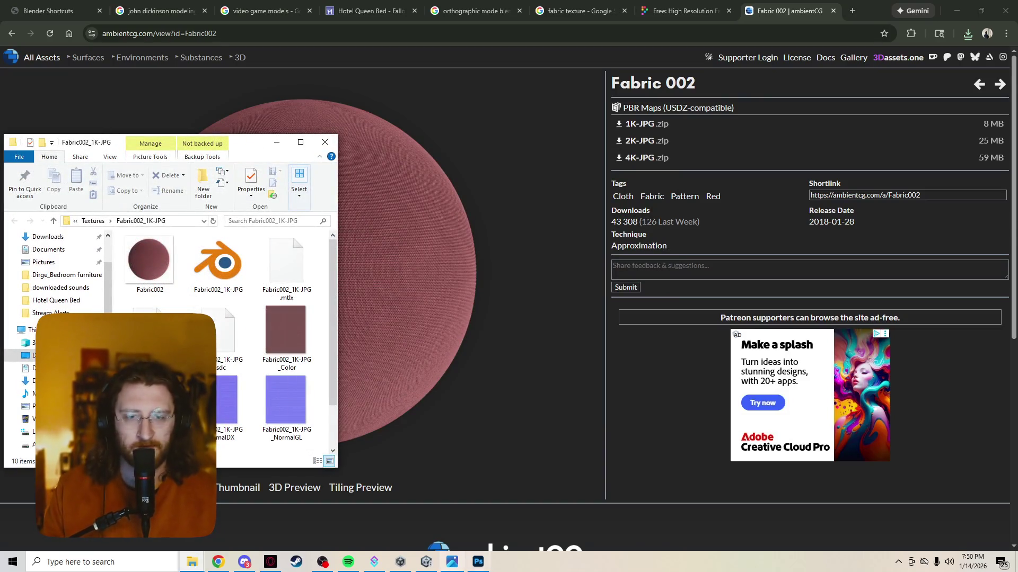
pyautogui.click(478, 562)
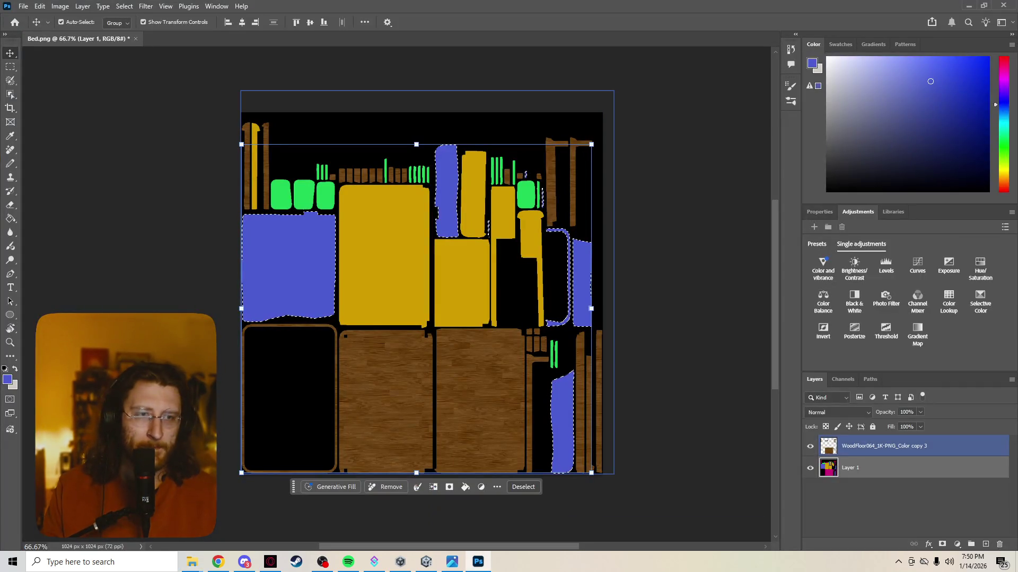
# Step: Place the Fabric002 colour texture into Bed.png and align it against the canvas edge
pyautogui.click(985, 544)
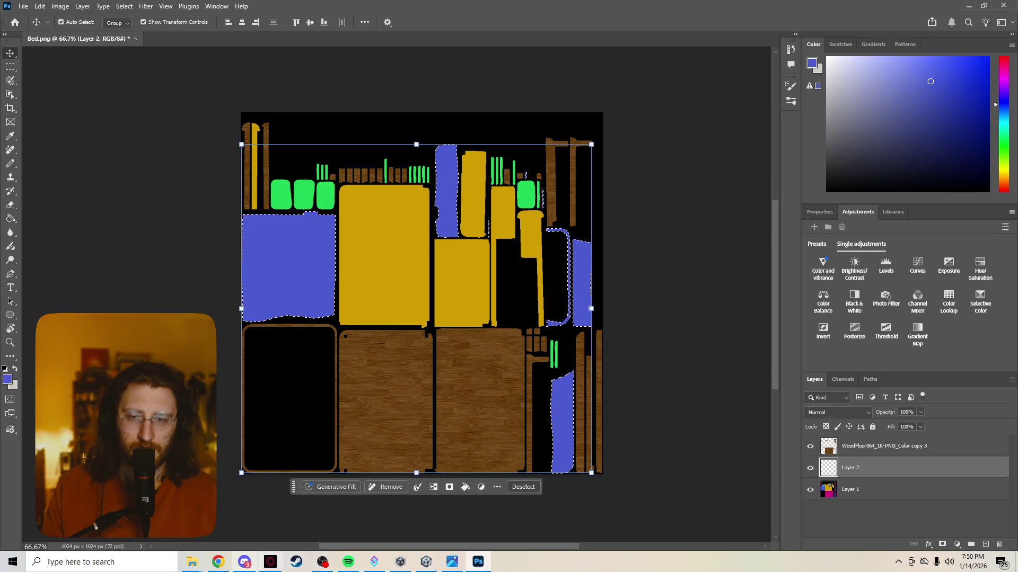
pyautogui.click(192, 562)
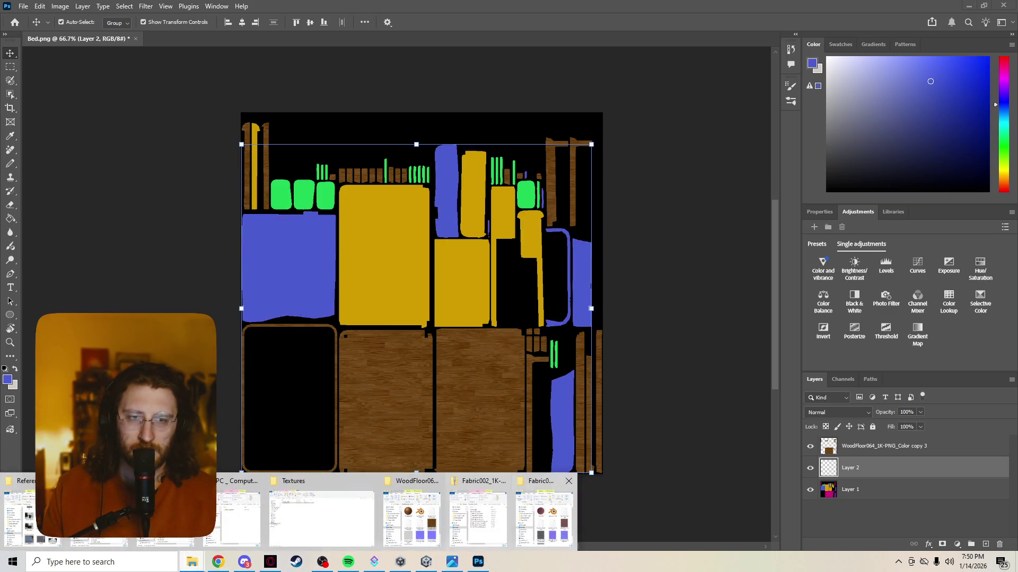
pyautogui.click(545, 517)
pyautogui.moveTo(285, 332)
pyautogui.mouseDown()
pyautogui.moveTo(790, 440)
pyautogui.moveTo(565, 332)
pyautogui.mouseUp()
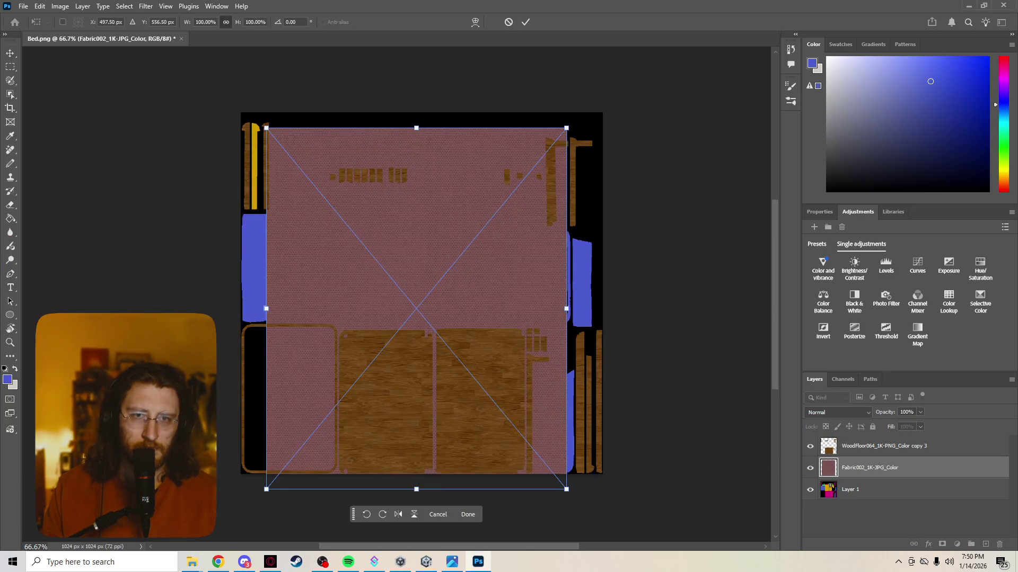
pyautogui.moveTo(473, 273)
pyautogui.mouseDown()
pyautogui.moveTo(435, 277)
pyautogui.moveTo(448, 265)
pyautogui.mouseUp()
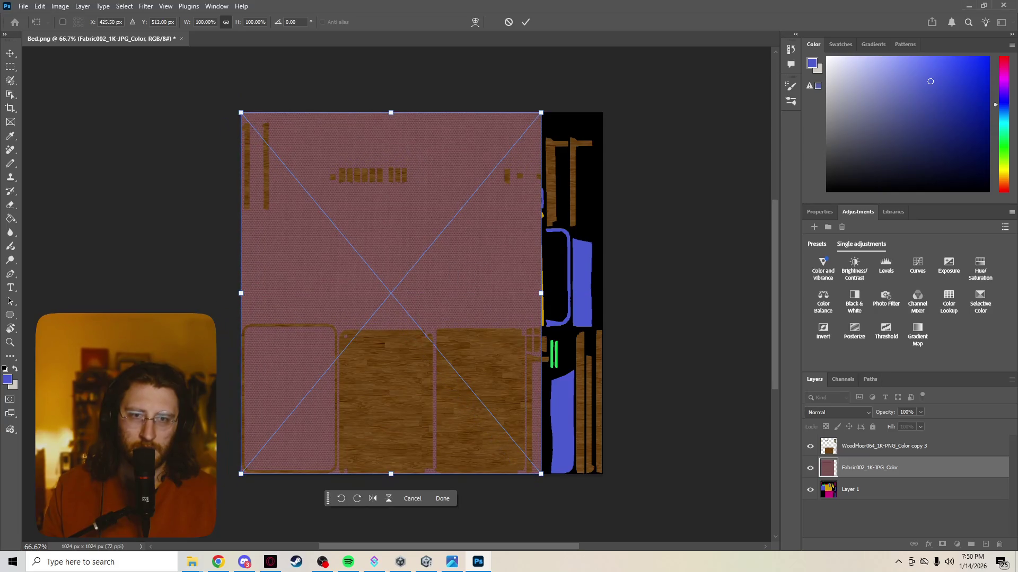
pyautogui.click(443, 499)
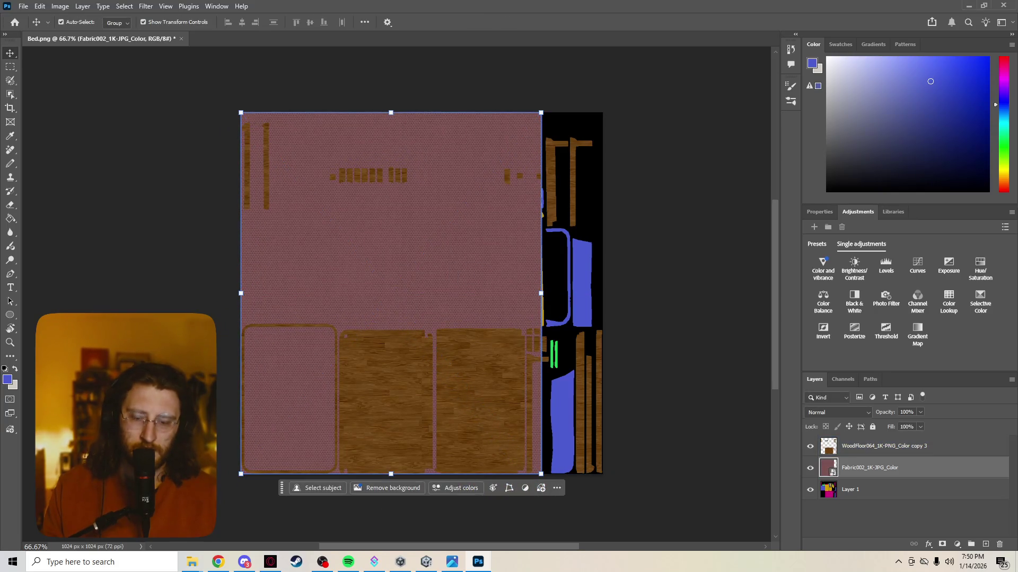
pyautogui.moveTo(350, 289)
pyautogui.mouseDown()
pyautogui.moveTo(440, 297)
pyautogui.moveTo(334, 285)
pyautogui.moveTo(477, 278)
pyautogui.moveTo(395, 265)
pyautogui.moveTo(320, 279)
pyautogui.mouseUp()
# Step: Rasterize the fabric layer, duplicate it to cover the right side, and merge both copies
pyautogui.rightClick(865, 472)
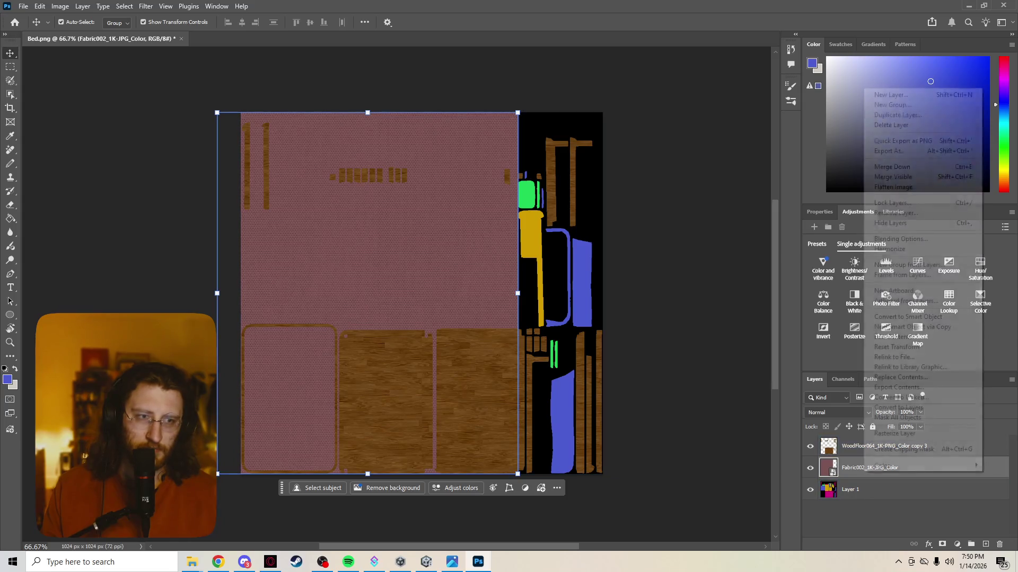
pyautogui.click(896, 433)
pyautogui.keyDown('alt'); pyautogui.moveTo(342, 287); pyautogui.dragTo(713, 287); pyautogui.keyUp('alt')
pyautogui.click(869, 489)
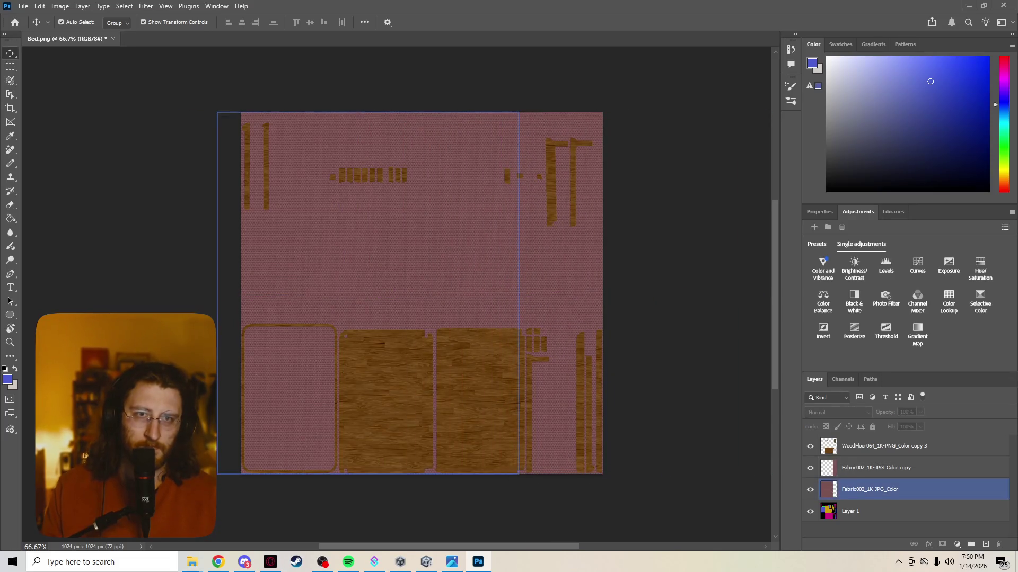
pyautogui.keyDown('ctrl'); pyautogui.click(875, 467); pyautogui.keyUp('ctrl')
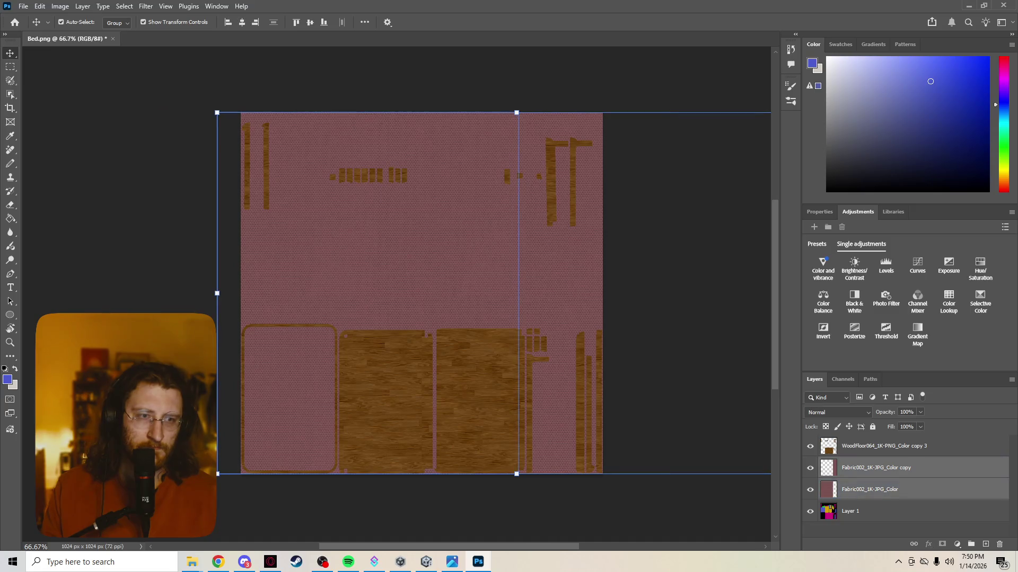
pyautogui.rightClick(901, 487)
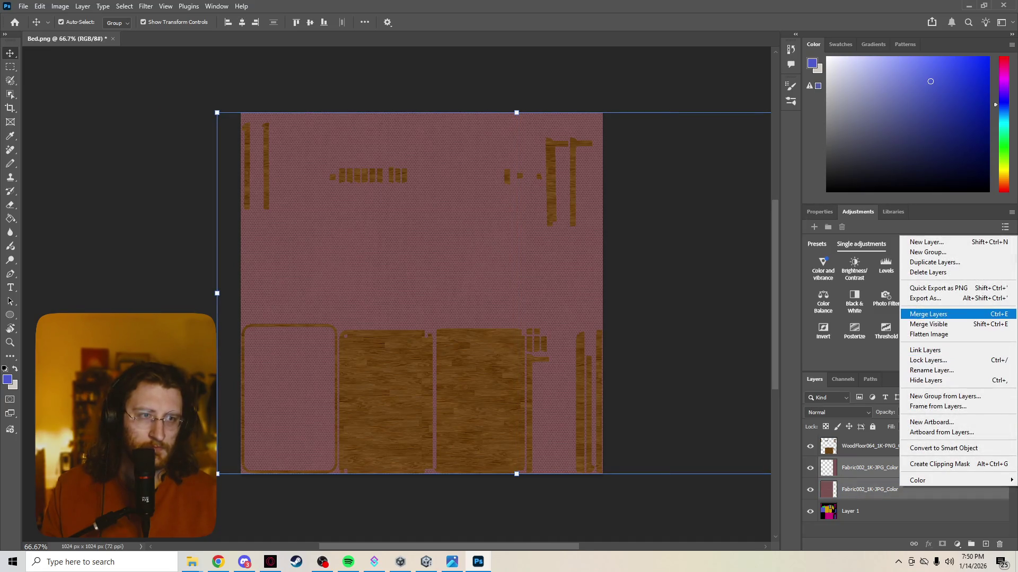
pyautogui.click(927, 314)
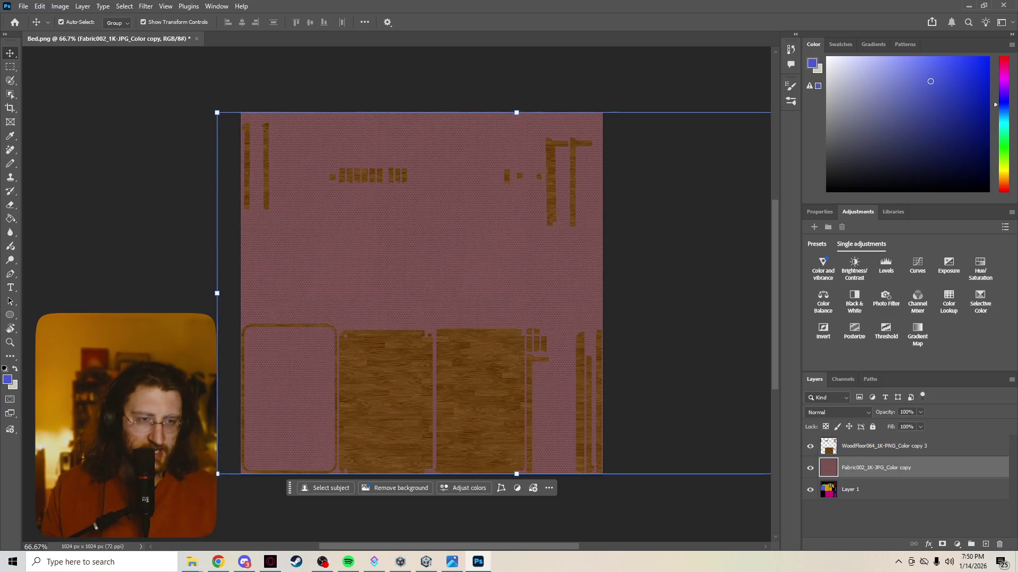
pyautogui.click(880, 489)
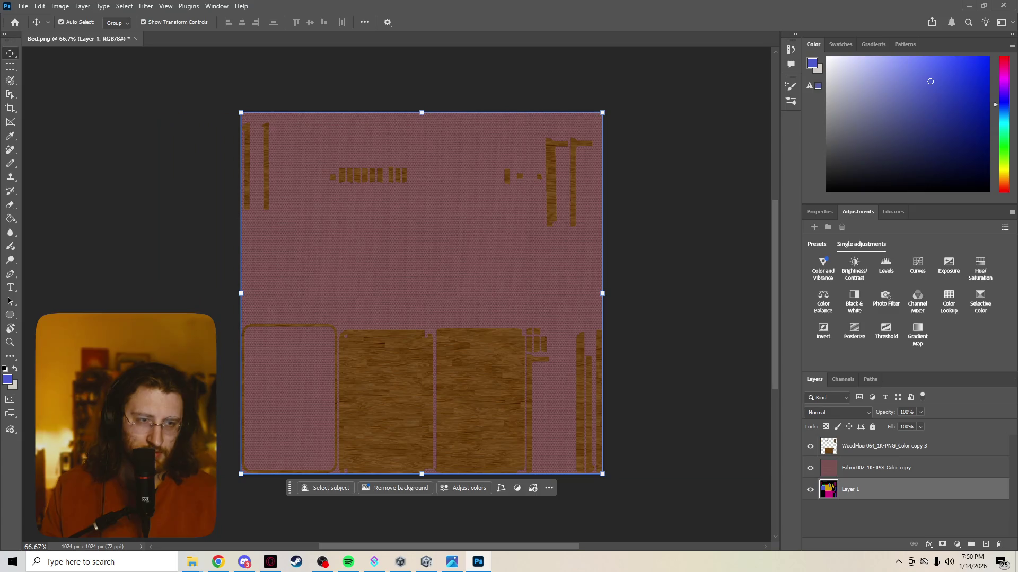
# Step: Hide the fabric layer, select all blue UV regions via Color Range, and make the fabric layer active
pyautogui.click(810, 468)
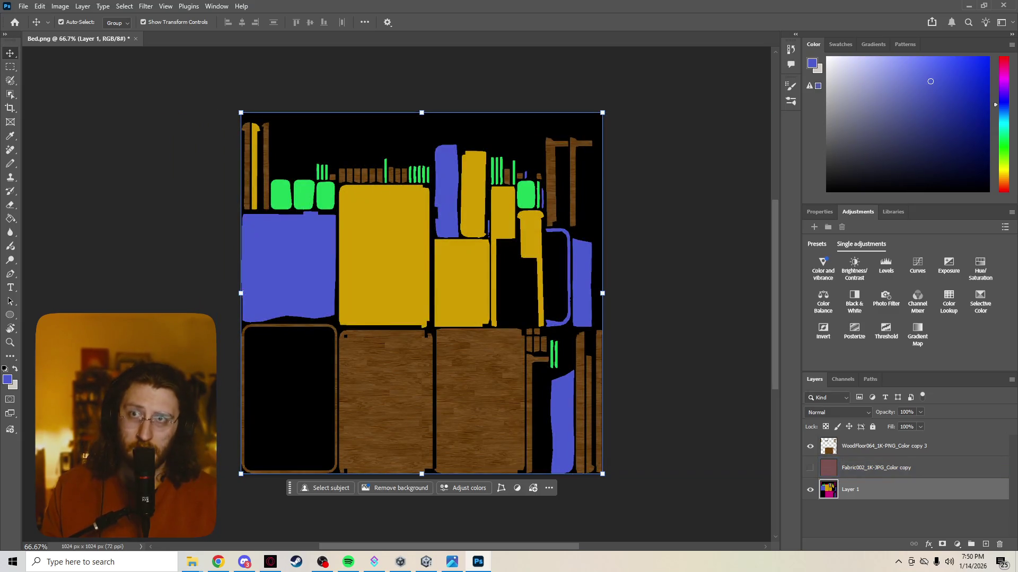
pyautogui.hotkey('alt', 'l')
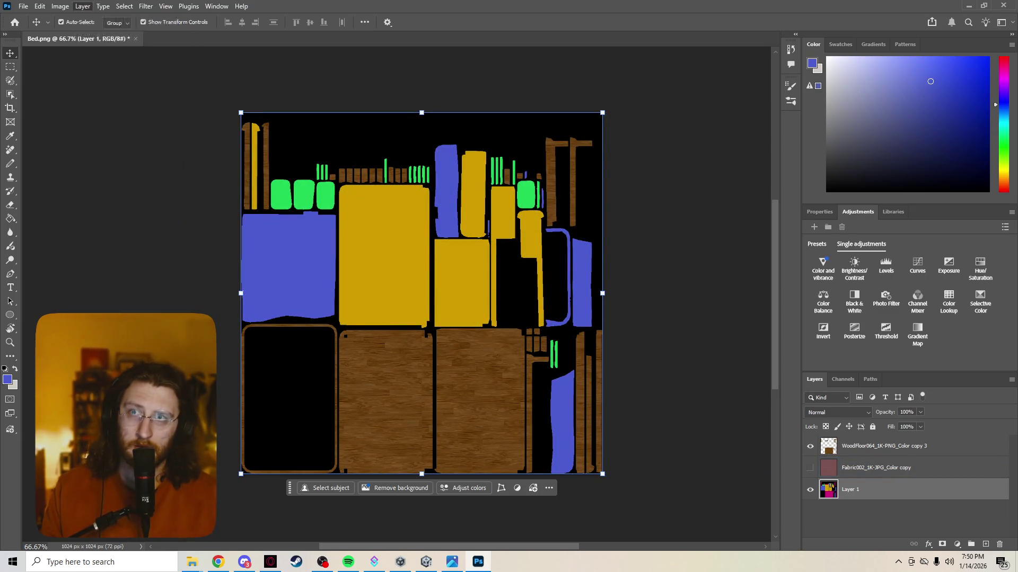
pyautogui.hotkey('alt', 's')
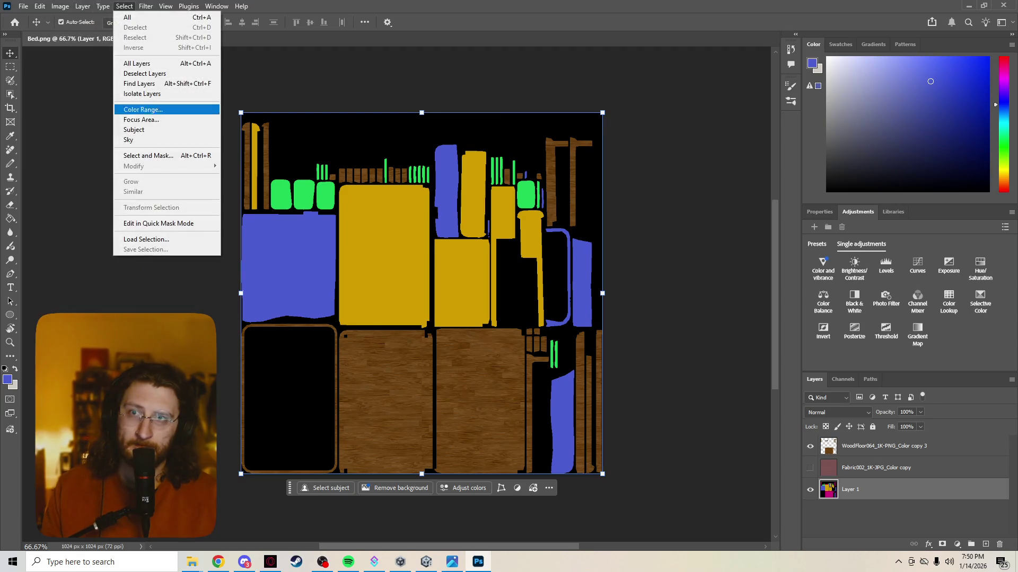
pyautogui.press('Return')
pyautogui.click(327, 299)
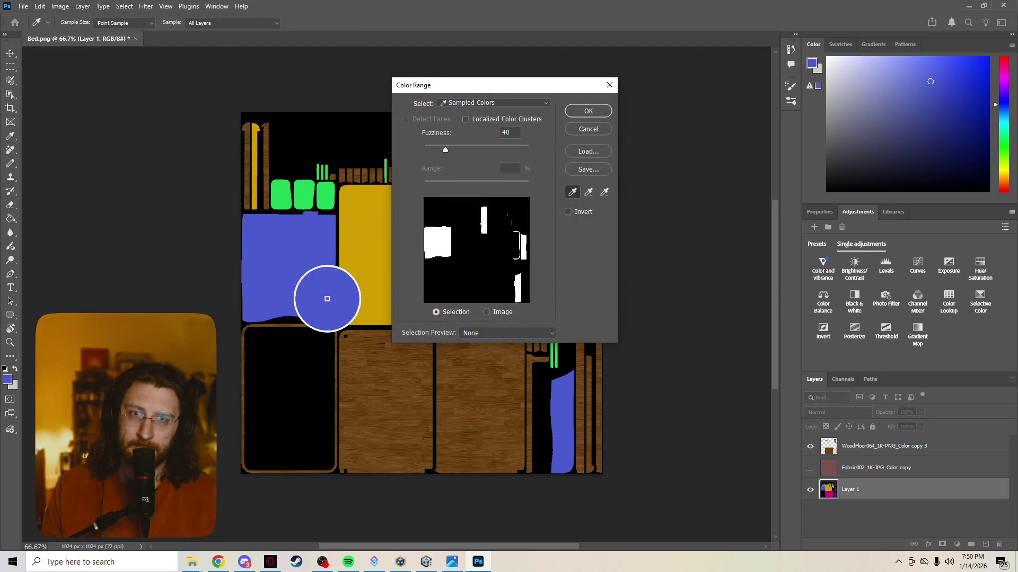
pyautogui.press('Return')
pyautogui.press('v')
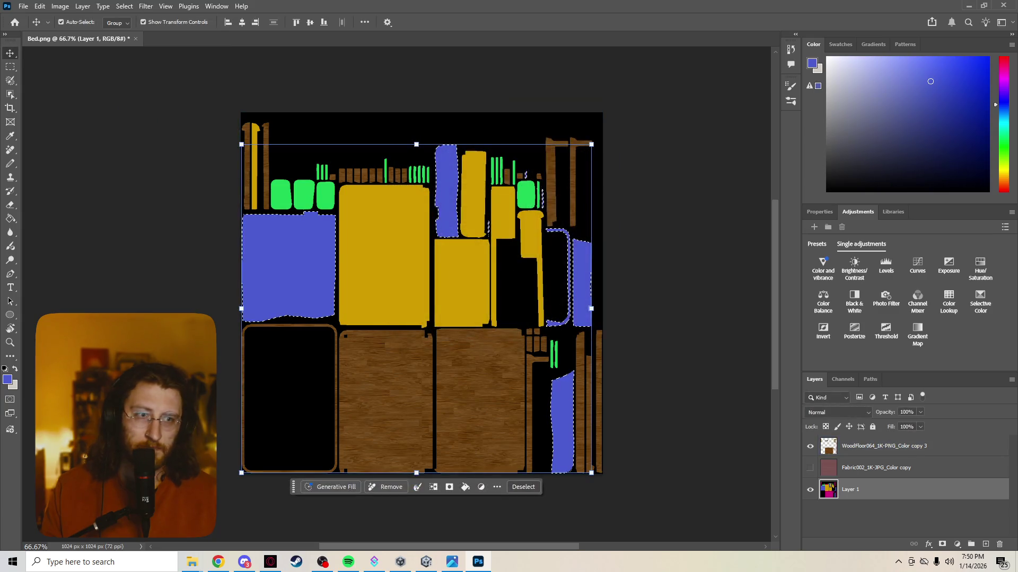
pyautogui.click(876, 468)
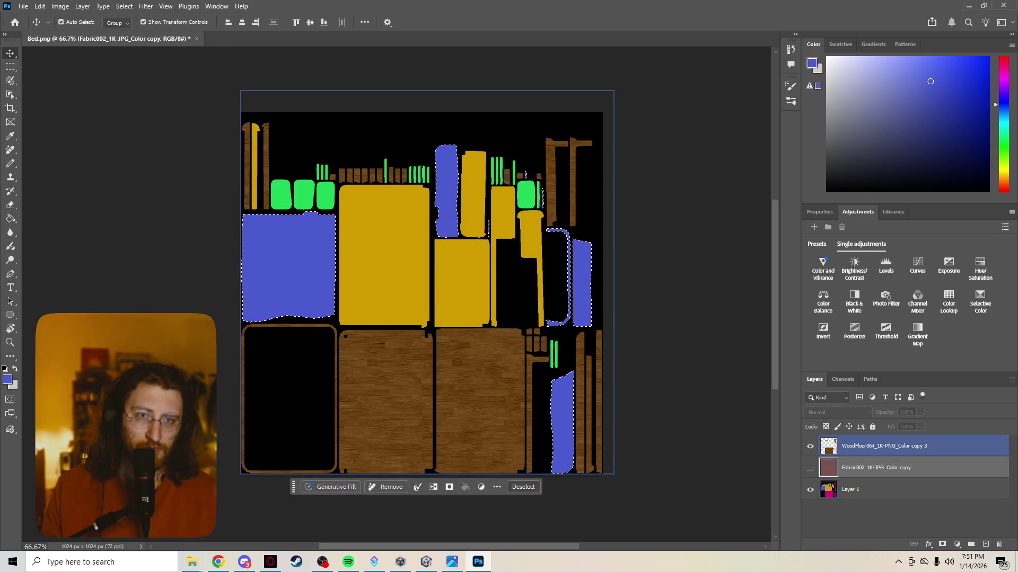
# Step: Invert the blue selection and toggle the fabric layer's visibility, leaving it hidden
pyautogui.hotkey('ctrl', 'shift', 'i')
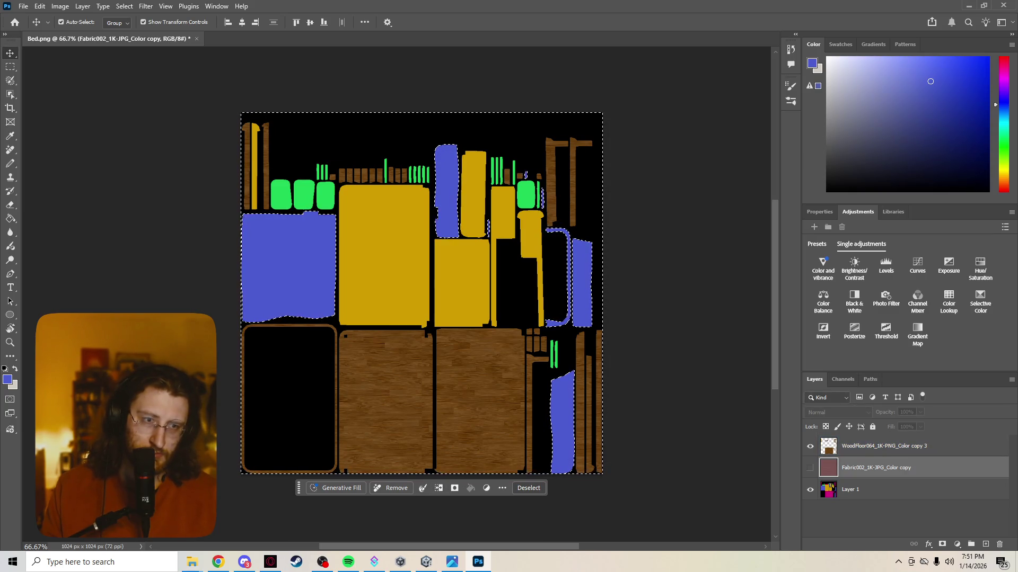
pyautogui.hotkey('ctrl', ',')
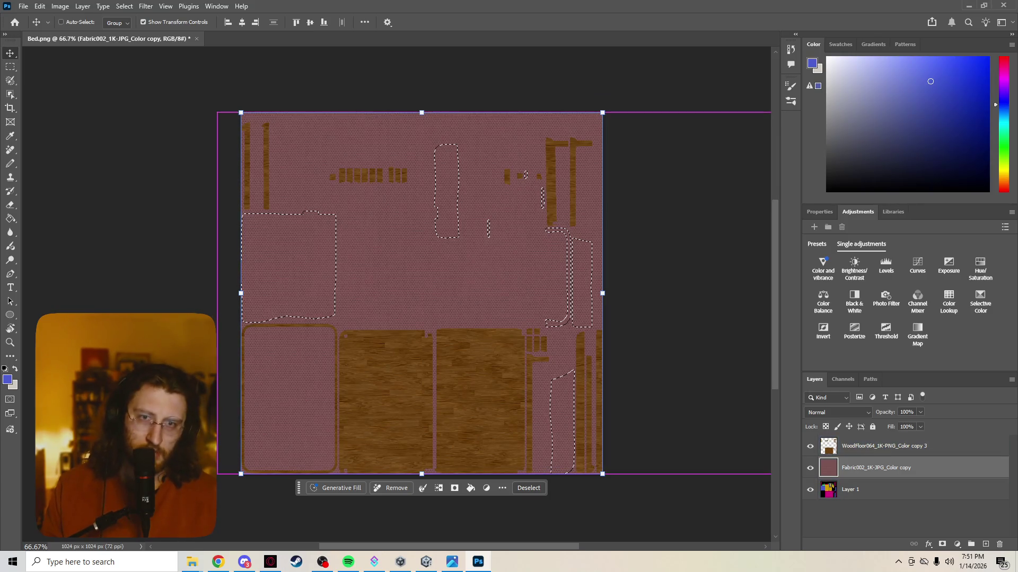
pyautogui.press('ctrl')
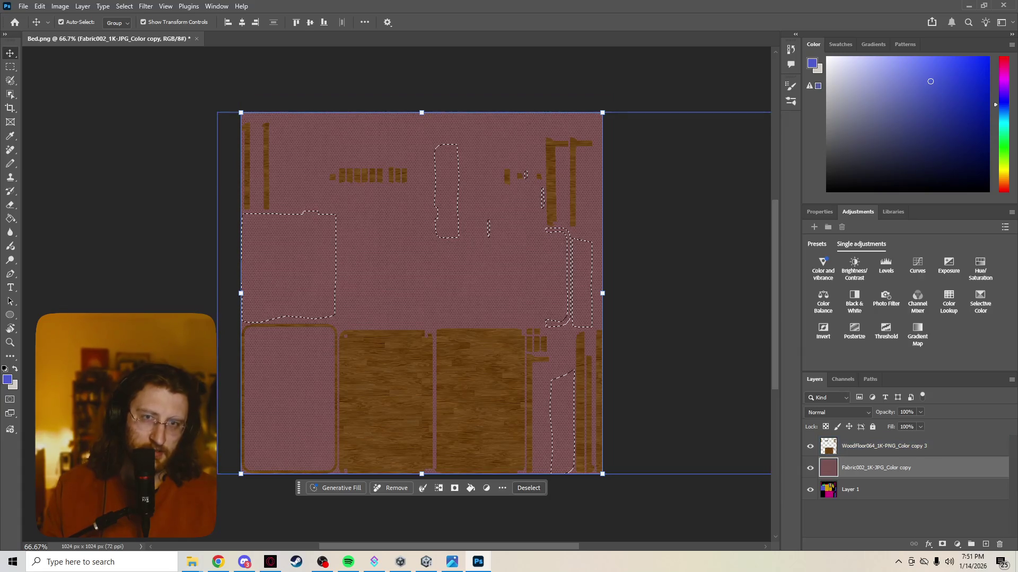
pyautogui.rightClick(892, 466)
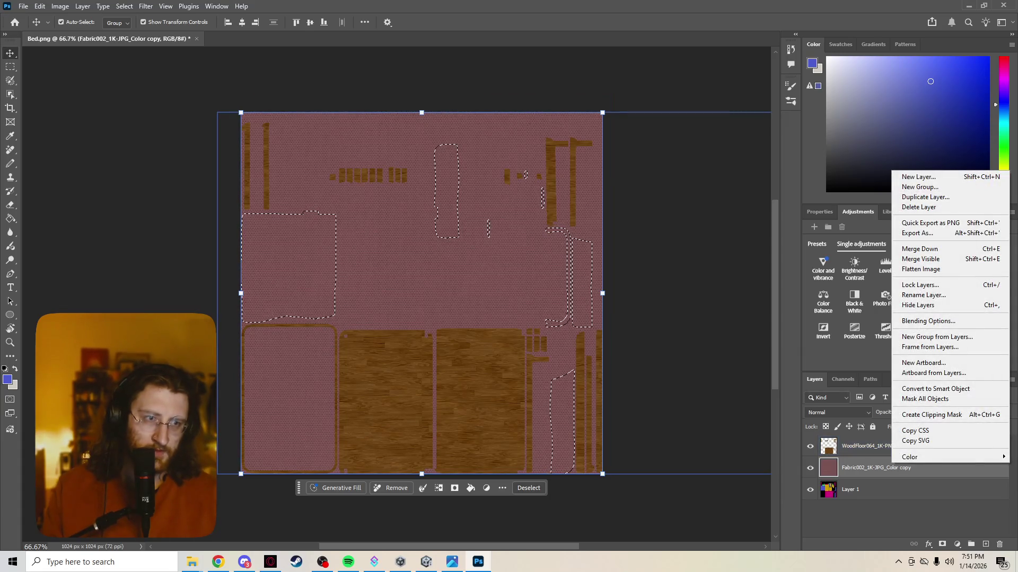
pyautogui.press('Escape')
pyautogui.click(883, 446)
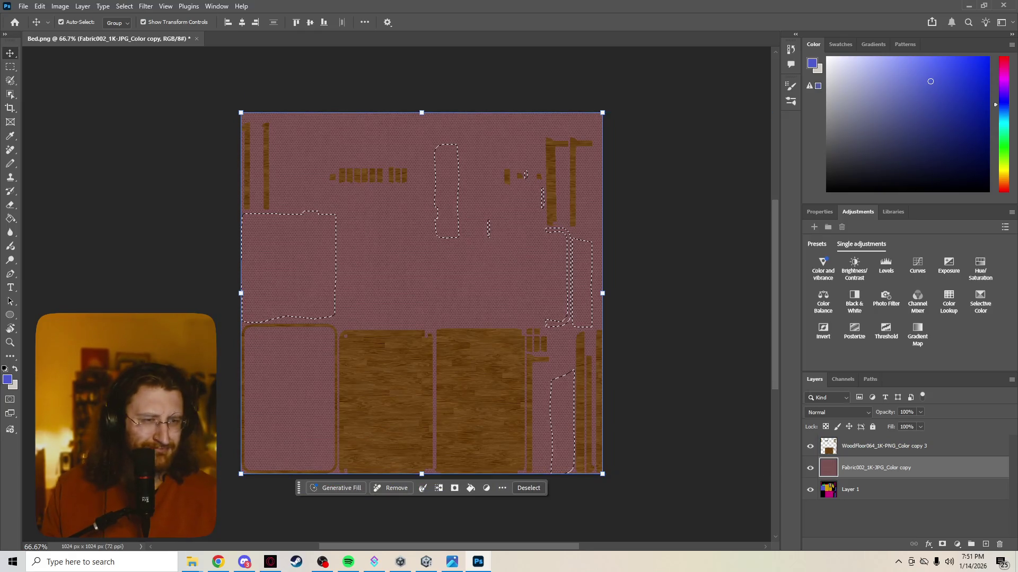
pyautogui.hotkey('shift', 'ctrl', 'i')
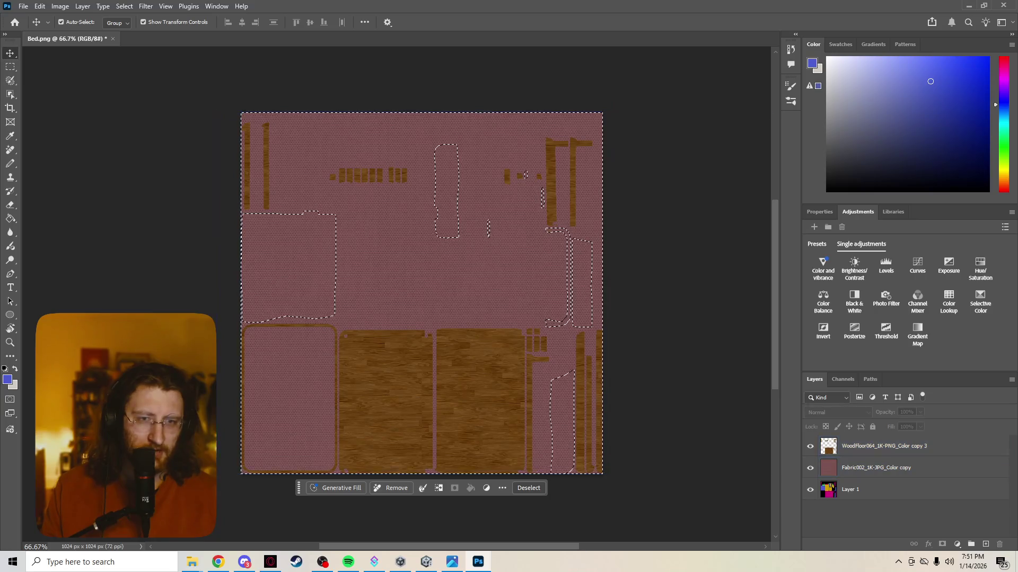
pyautogui.click(869, 489)
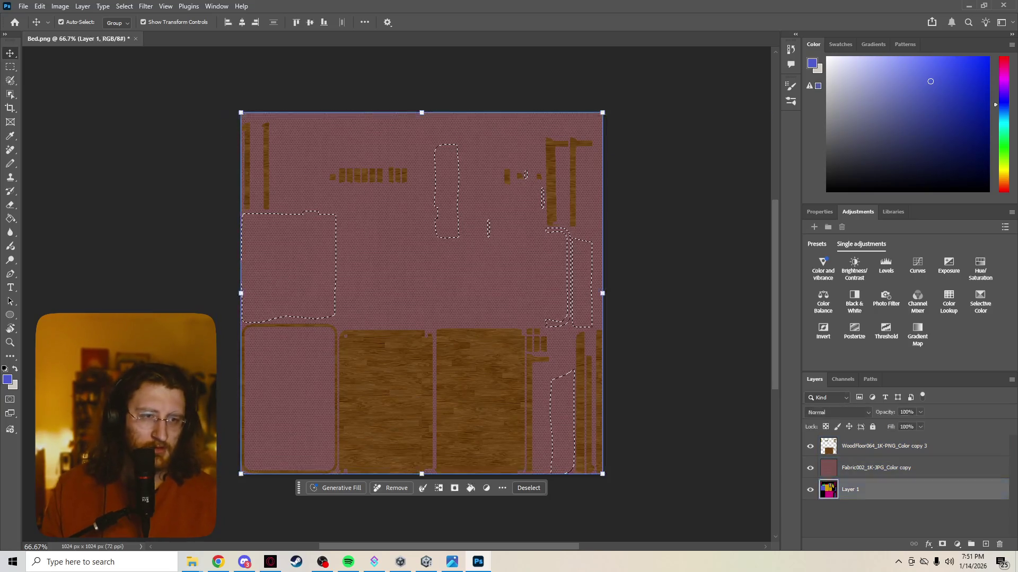
pyautogui.click(810, 468)
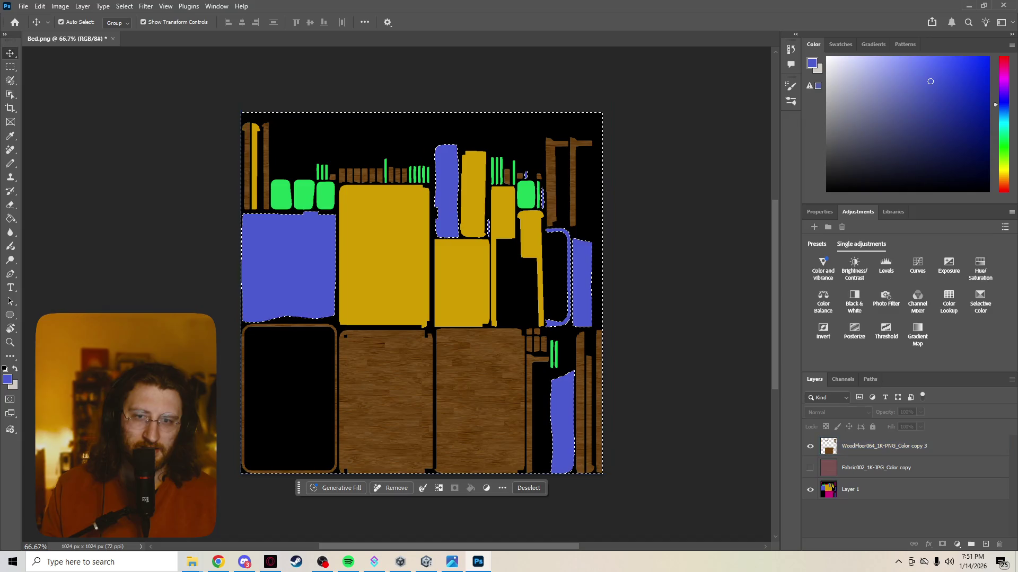
# Step: Look through the Select and Edit menus, then deselect and pick the wood floor layer
pyautogui.click(124, 6)
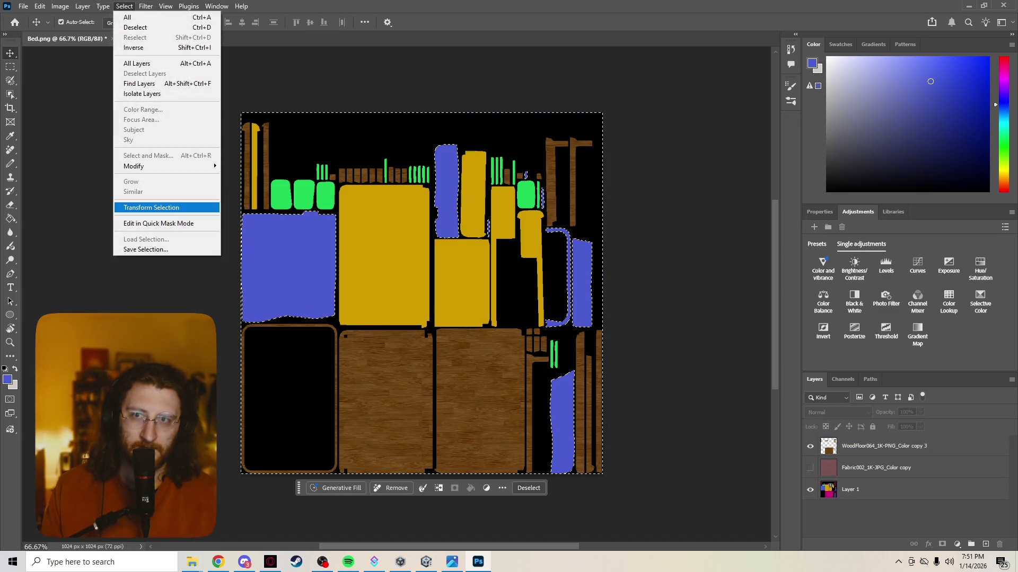
pyautogui.press('Escape')
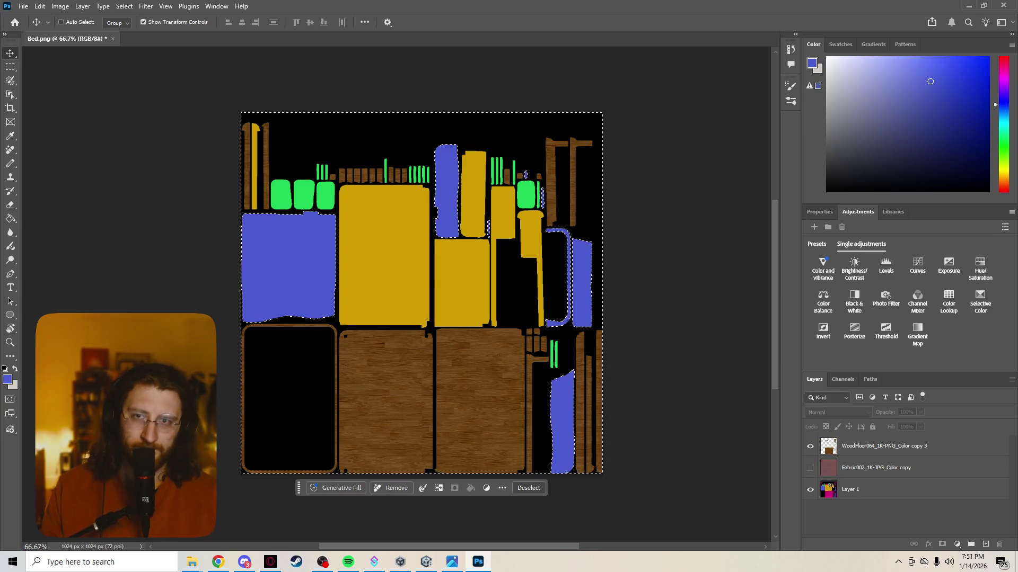
pyautogui.click(40, 6)
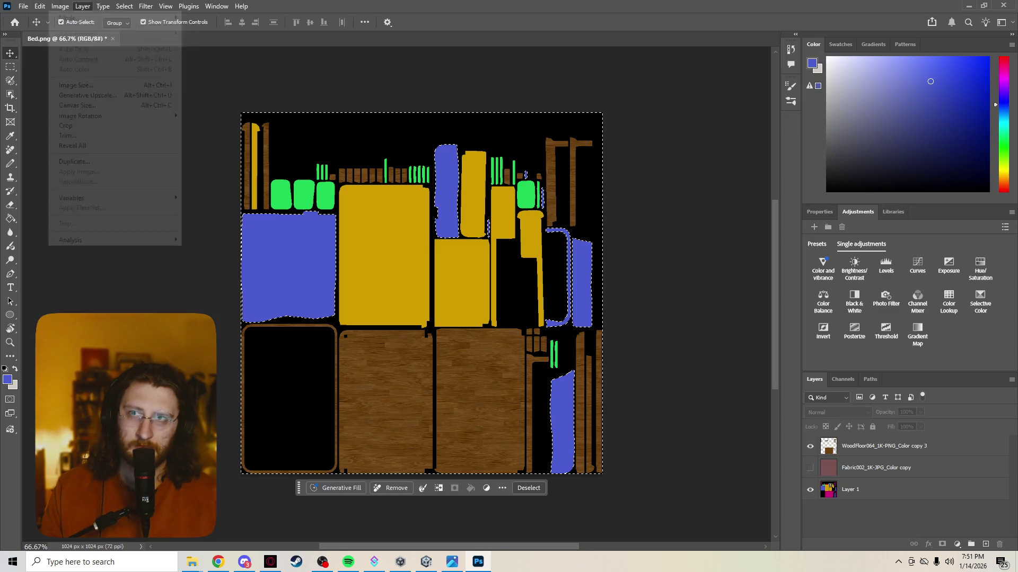
pyautogui.press('Escape')
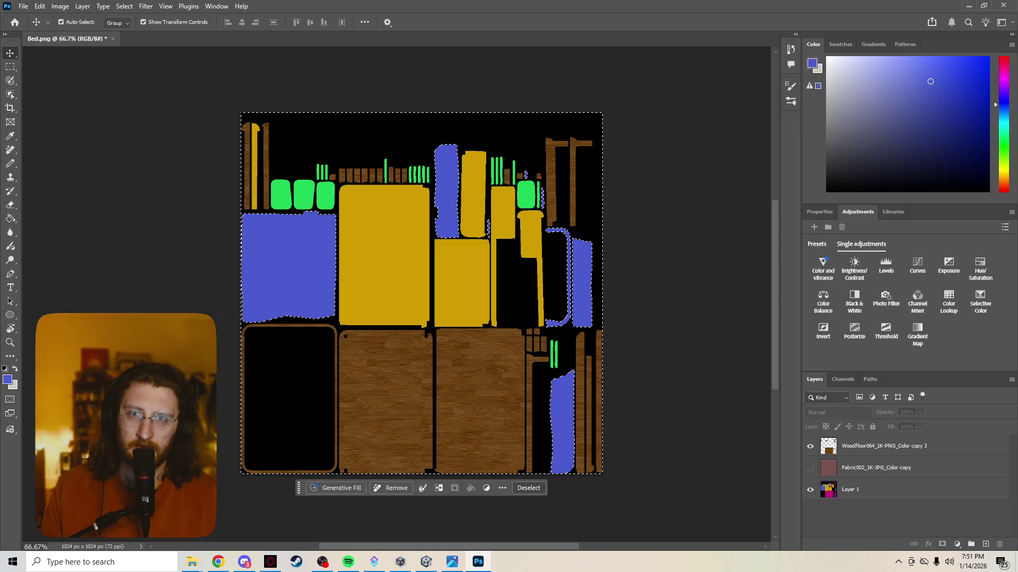
pyautogui.hotkey('ctrl', 'd')
pyautogui.click(884, 446)
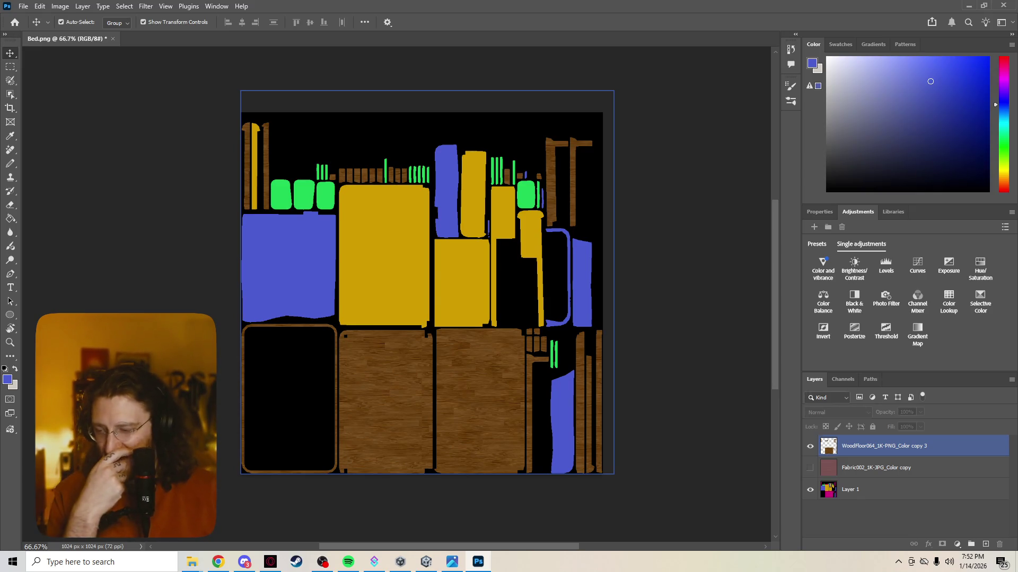
# Step: Switch between the wood floor layer and Layer 1, ending on Layer 1 with the Select menu open
pyautogui.click(850, 489)
pyautogui.click(883, 446)
pyautogui.click(850, 489)
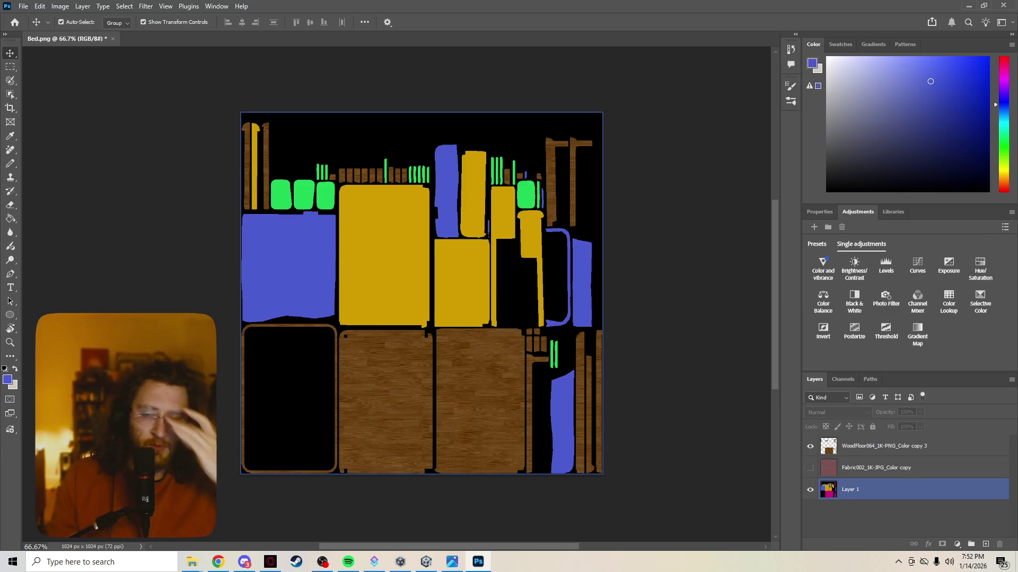
pyautogui.click(901, 517)
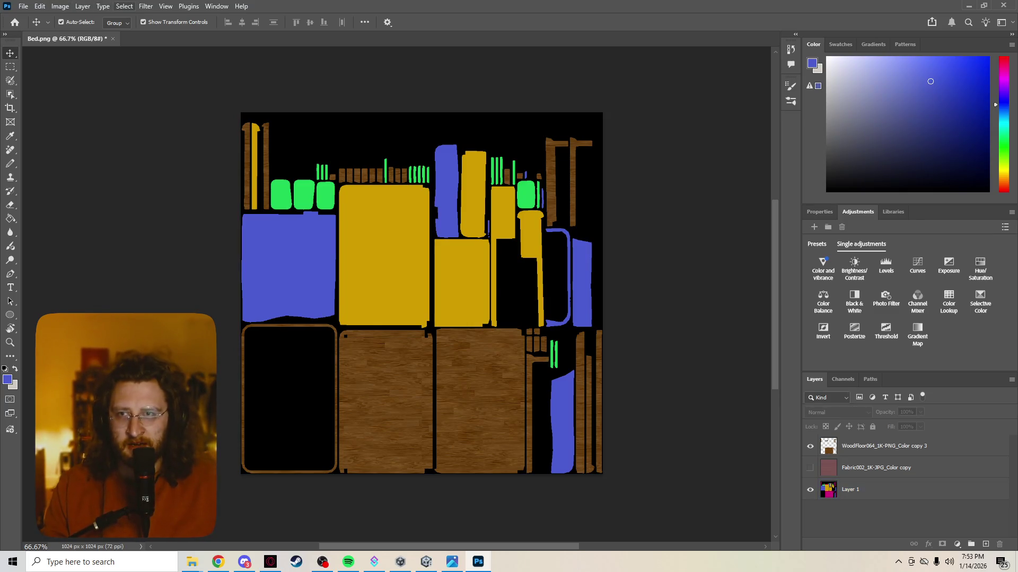
pyautogui.click(124, 6)
pyautogui.click(124, 6)
pyautogui.click(103, 6)
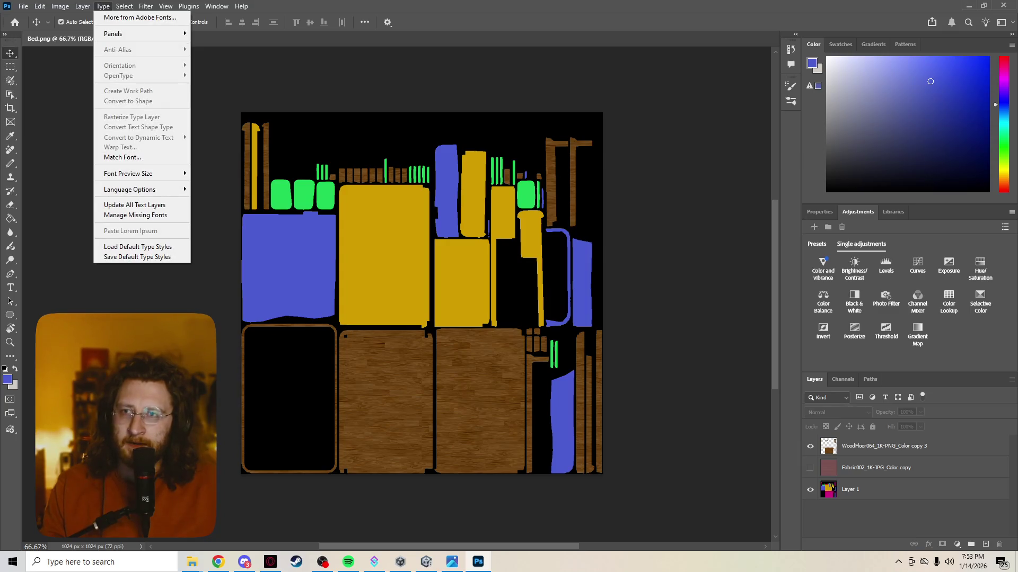
pyautogui.moveTo(124, 6)
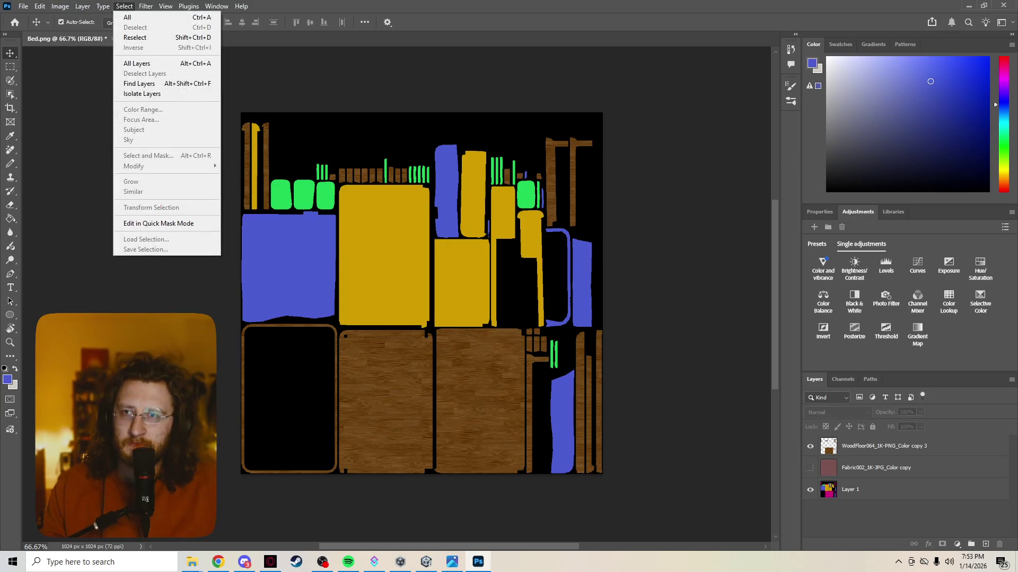
pyautogui.press('Escape')
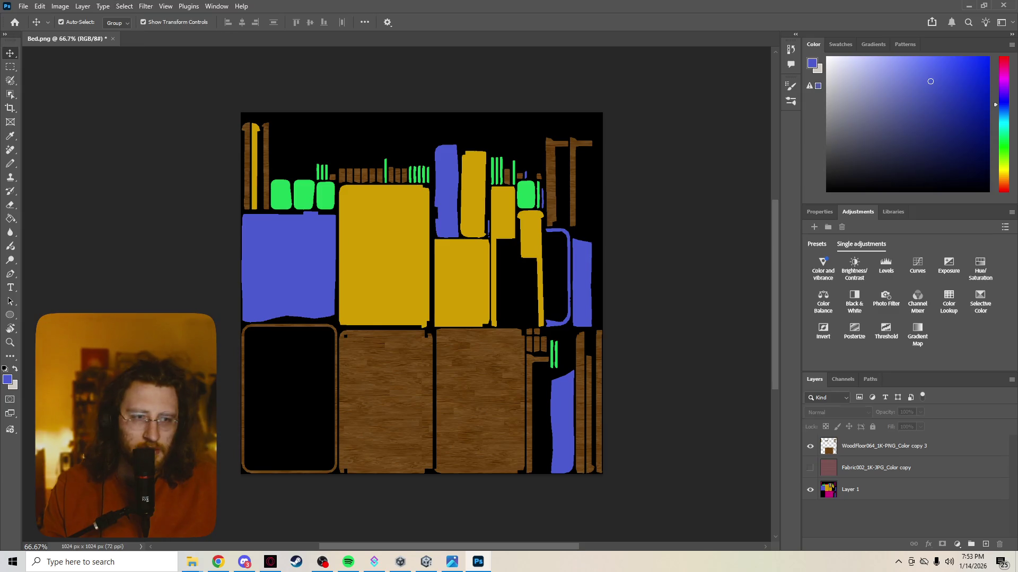
pyautogui.click(124, 6)
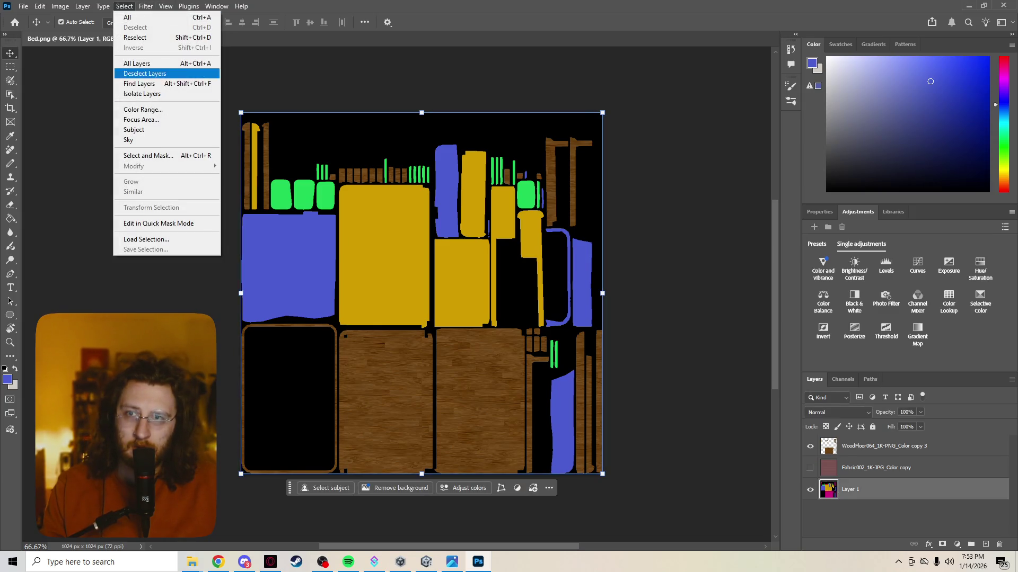
# Step: Reselect the blue UV regions with Color Range and move up to the fabric texture layer
pyautogui.click(142, 110)
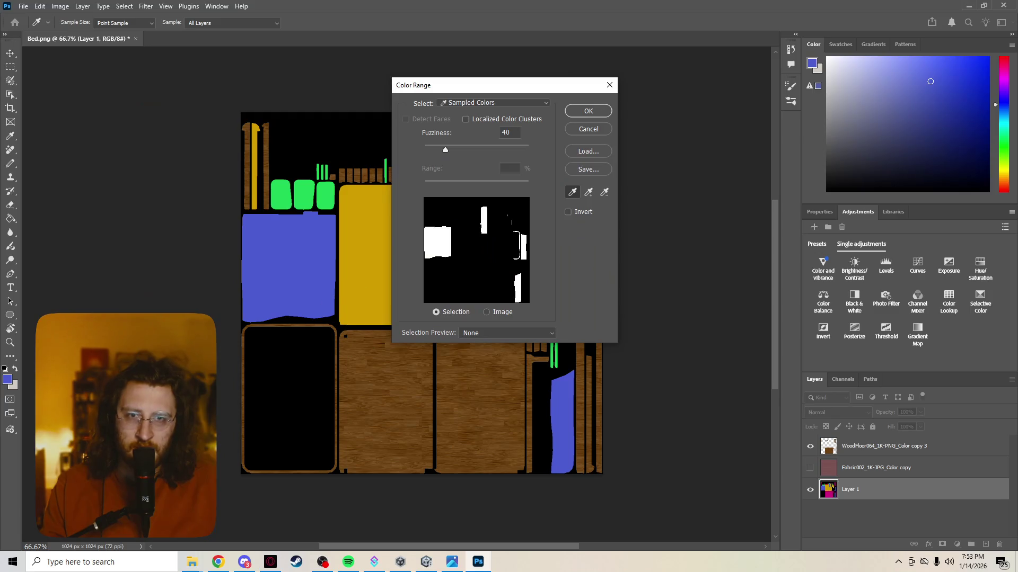
pyautogui.press('Return')
pyautogui.scroll(-1, 845, 424)
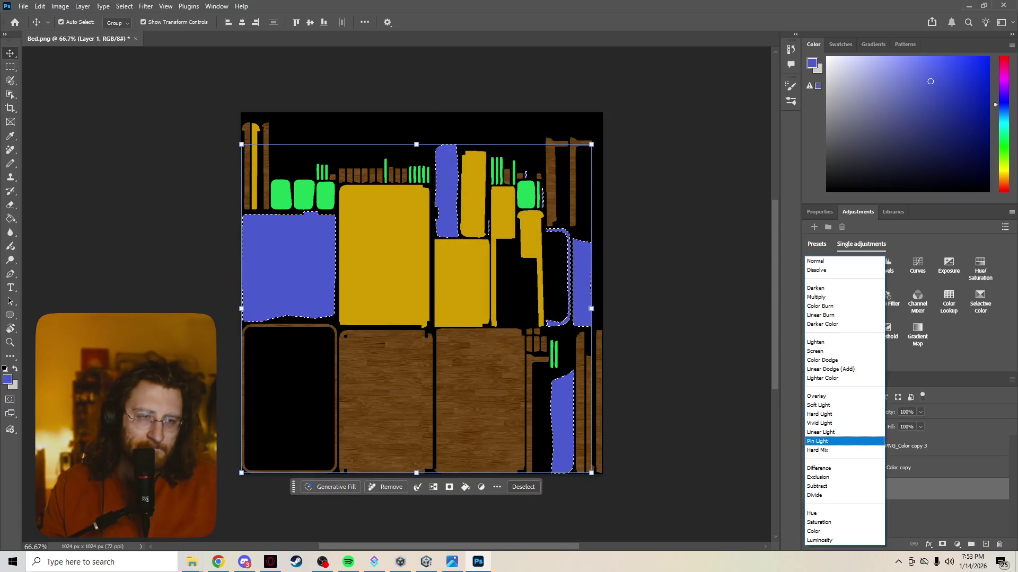
pyautogui.press('Escape')
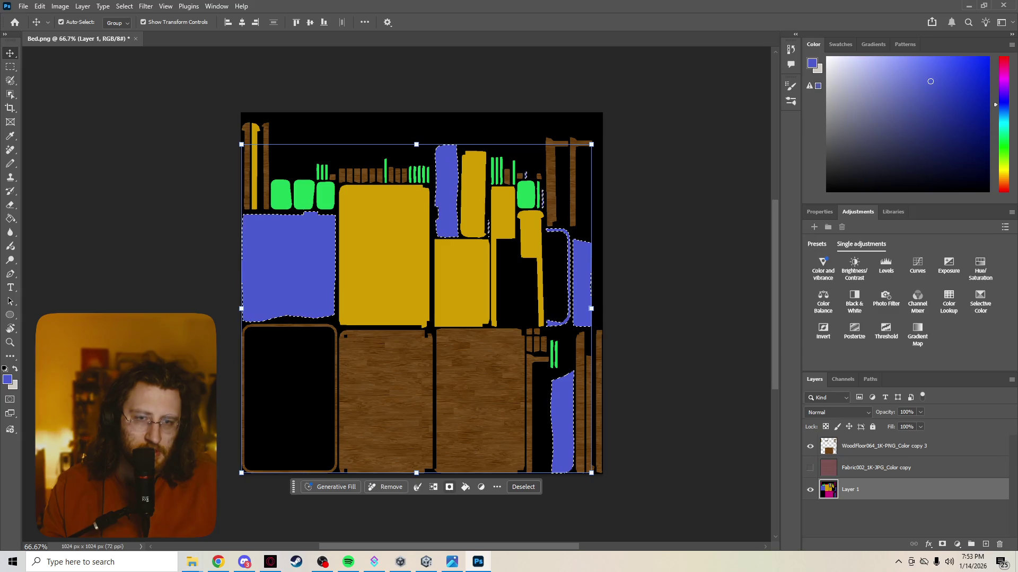
pyautogui.hotkey('alt', ']')
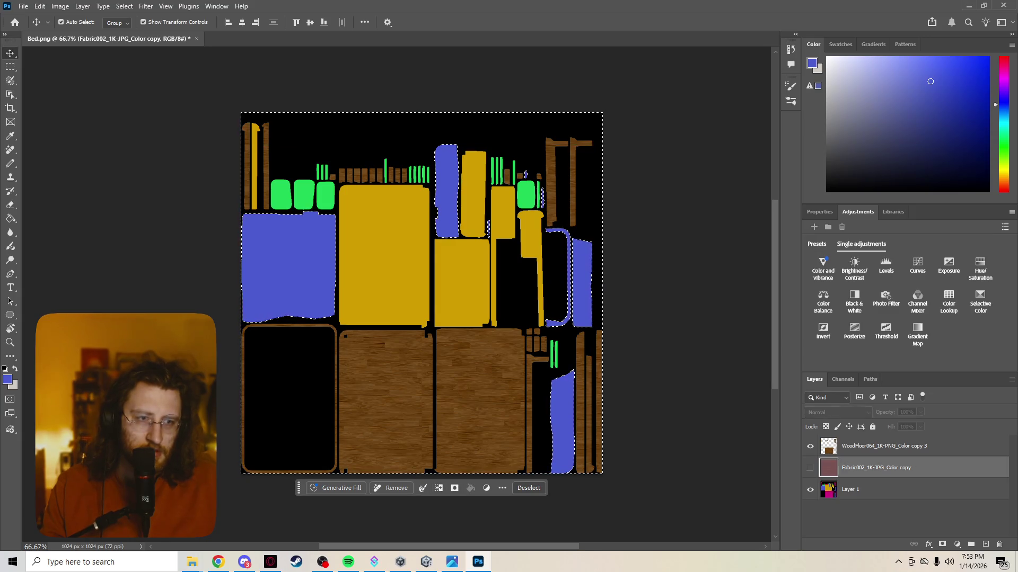
# Step: Adjust the layer selection so only the Fabric002 fabric layer is active
pyautogui.hotkey('alt', ']')
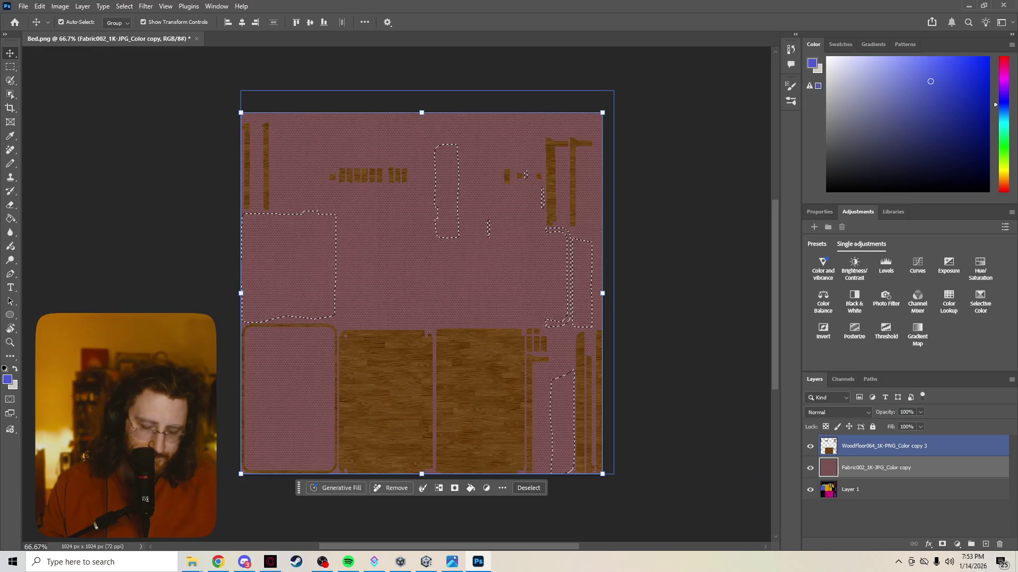
pyautogui.hotkey('alt', '[')
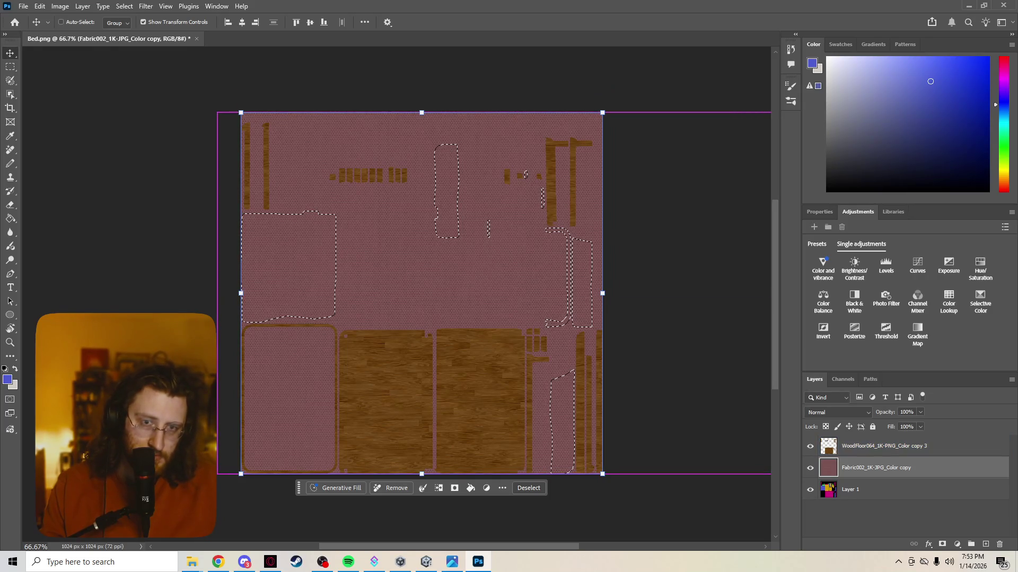
pyautogui.hotkey('alt', ']')
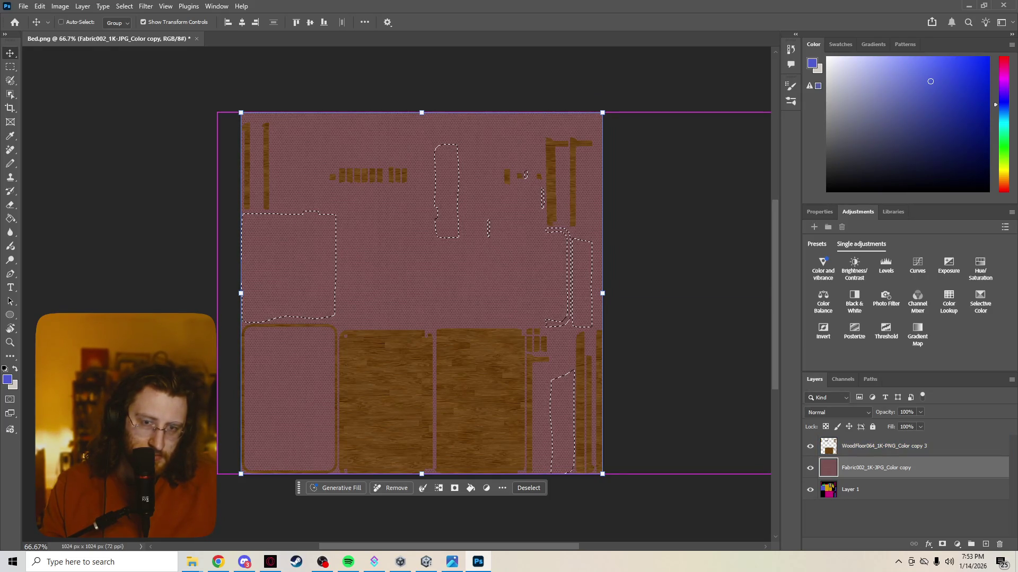
pyautogui.hotkey('alt', '[')
pyautogui.hotkey('alt', ']')
pyautogui.hotkey('alt', '[')
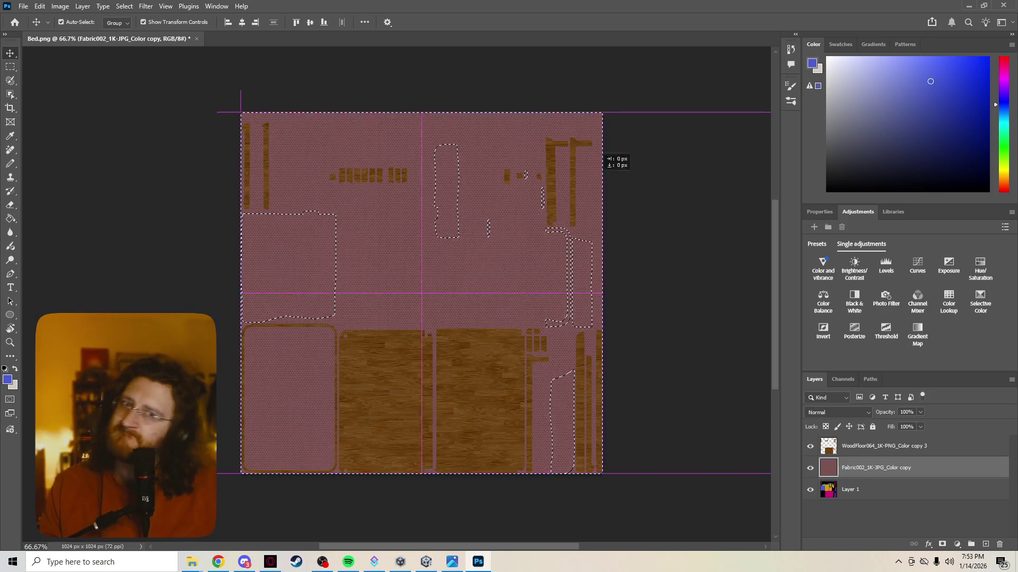
# Step: Drag the Fabric002 texture to settle about 36 px left, leaving a dark right strip
pyautogui.moveTo(599, 159)
pyautogui.mouseDown()
pyautogui.moveTo(477, 176)
pyautogui.moveTo(556, 158)
pyautogui.moveTo(494, 154)
pyautogui.mouseUp()
pyautogui.moveTo(458, 235); pyautogui.dragTo(552, 235)
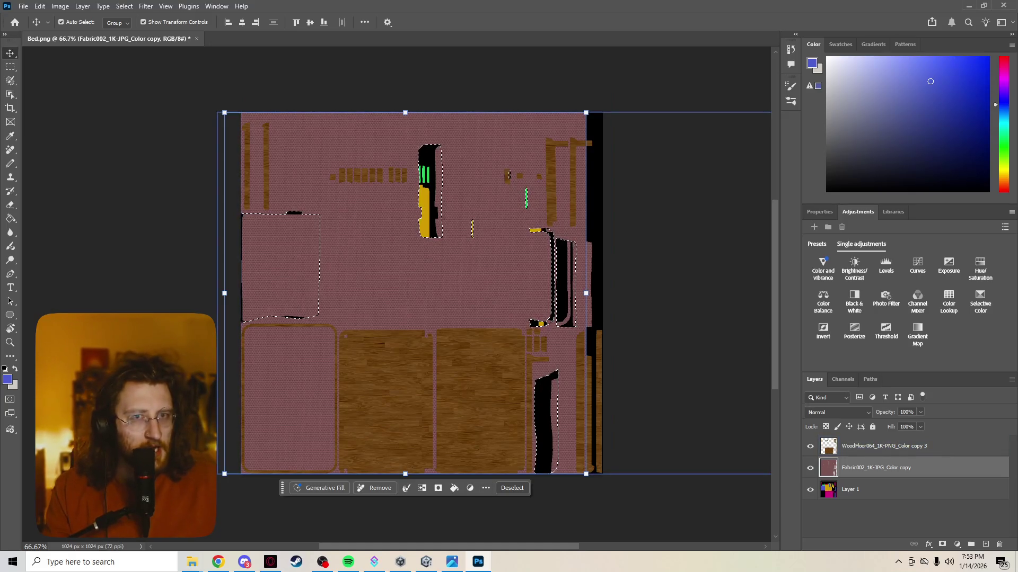
pyautogui.moveTo(482, 130)
pyautogui.mouseDown()
pyautogui.moveTo(320, 265)
pyautogui.moveTo(339, 276)
pyautogui.moveTo(530, 98)
pyautogui.moveTo(470, 130)
pyautogui.moveTo(499, 130)
pyautogui.mouseUp()
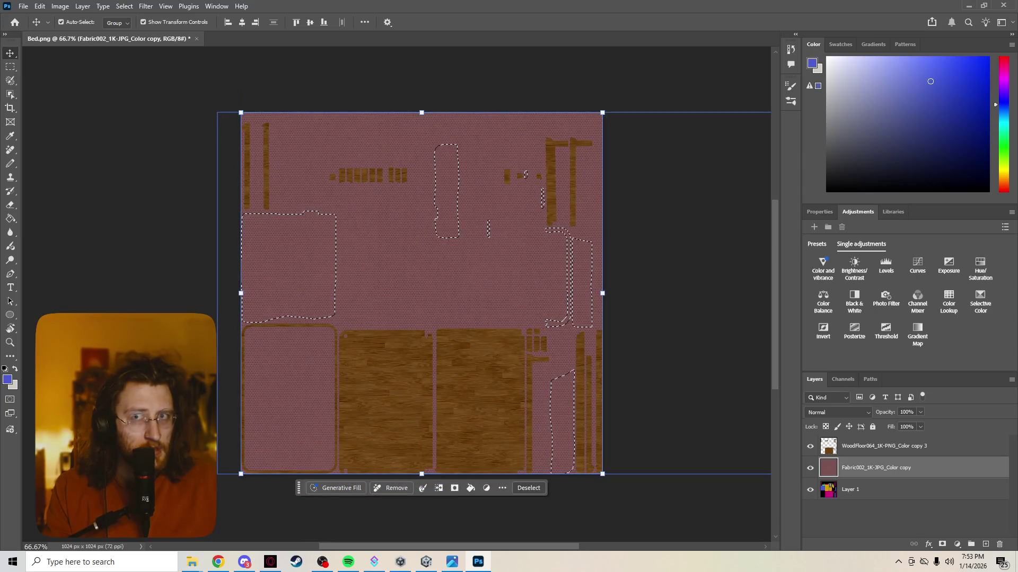
# Step: Clear Fabric002 outside the pink selection via Edit > Clear, then return to ambientCG's Fabric list
pyautogui.click(124, 6)
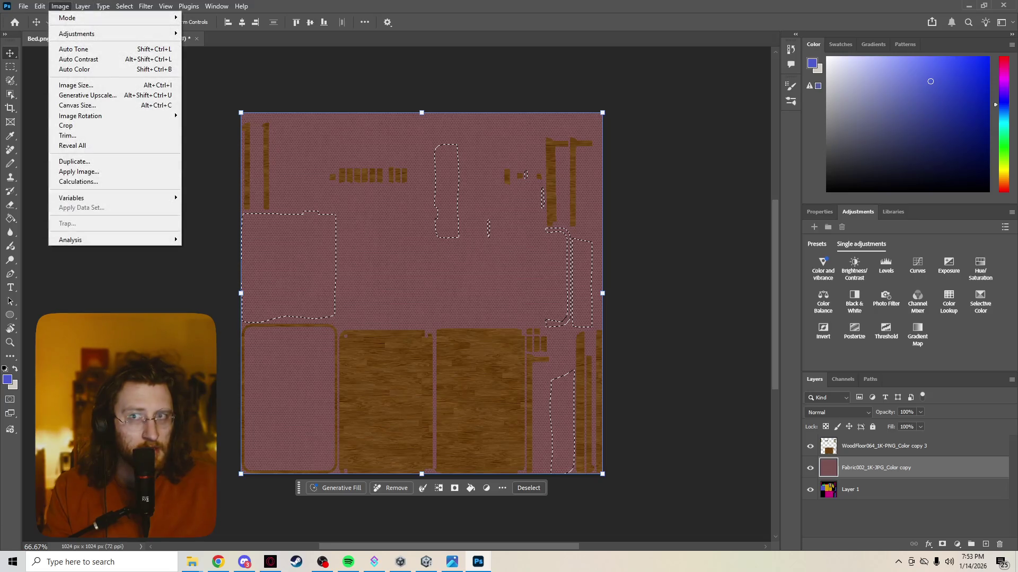
pyautogui.moveTo(40, 6)
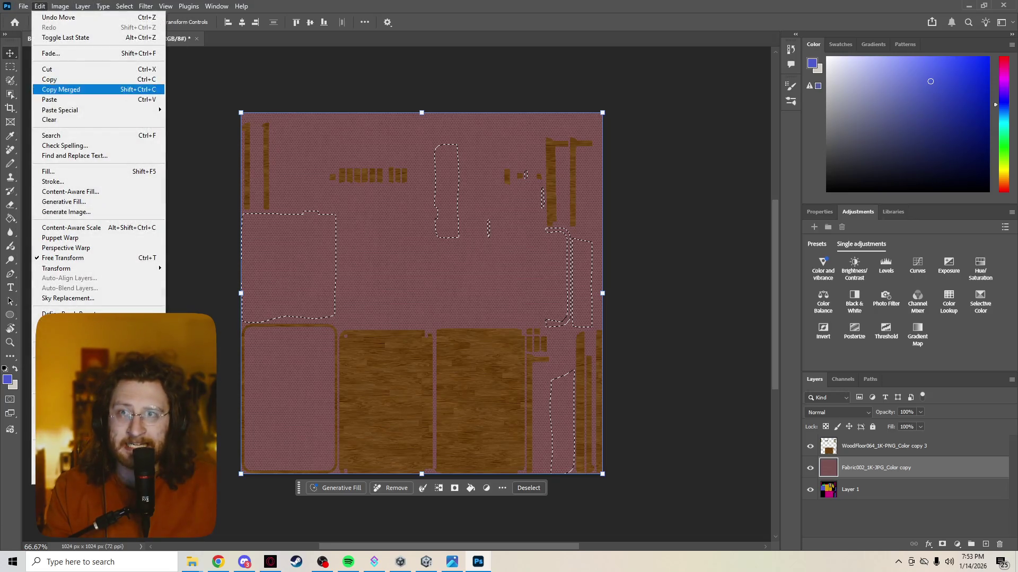
pyautogui.click(49, 120)
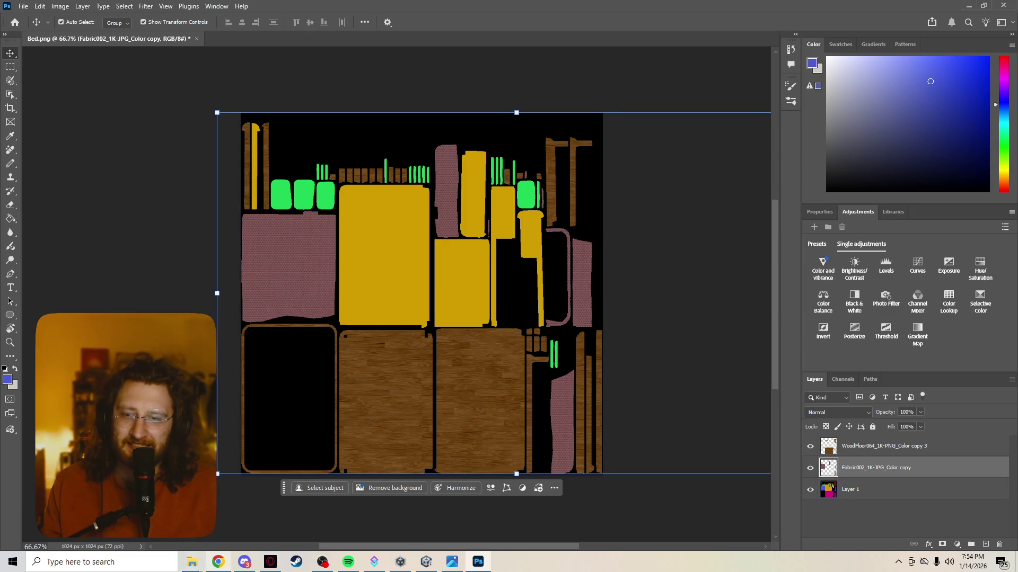
pyautogui.click(218, 562)
pyautogui.click(11, 33)
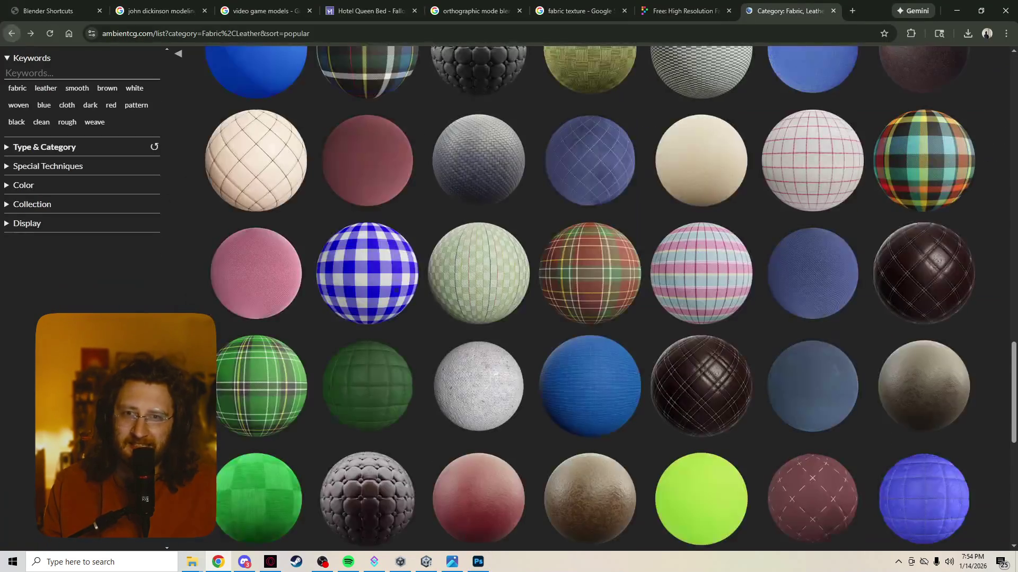
# Step: Browse the Fabric and Leather list, previewing Fabric 044 and Leather 025
pyautogui.scroll(-5, 588, 297)
pyautogui.scroll(4, 588, 344)
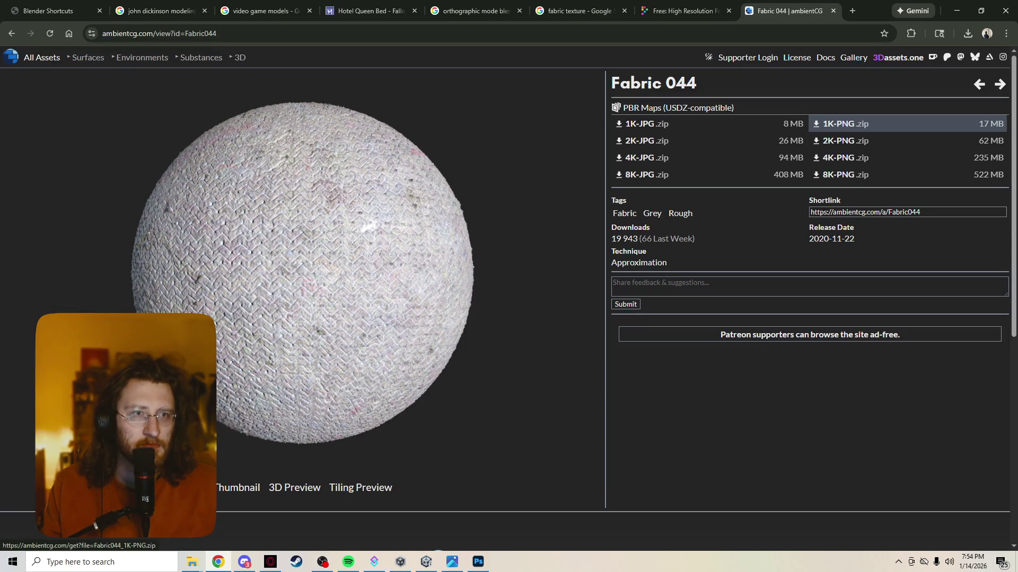
pyautogui.click(11, 33)
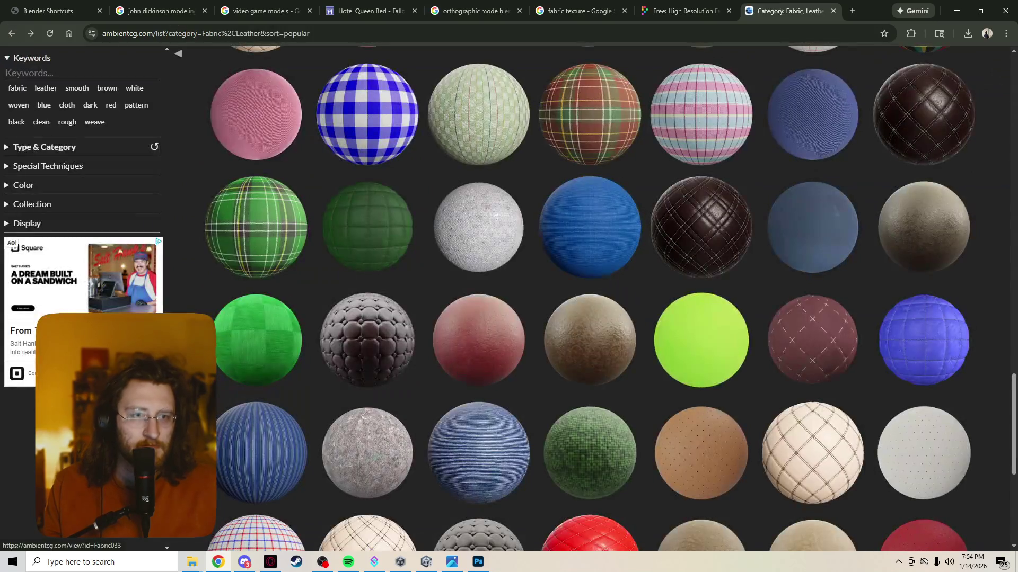
pyautogui.scroll(-6, 701, 350)
pyautogui.scroll(10, 701, 360)
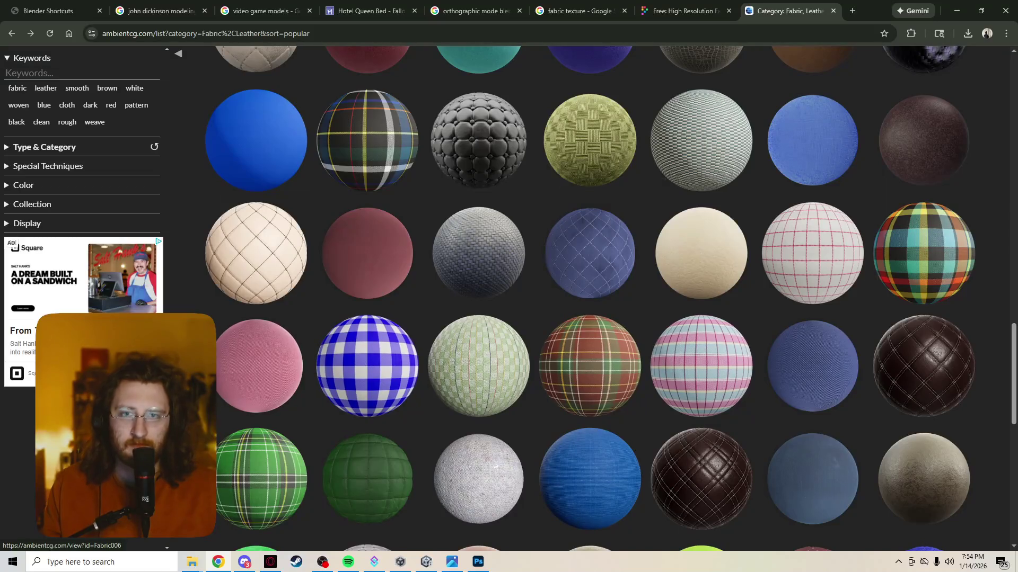
pyautogui.scroll(7, 701, 360)
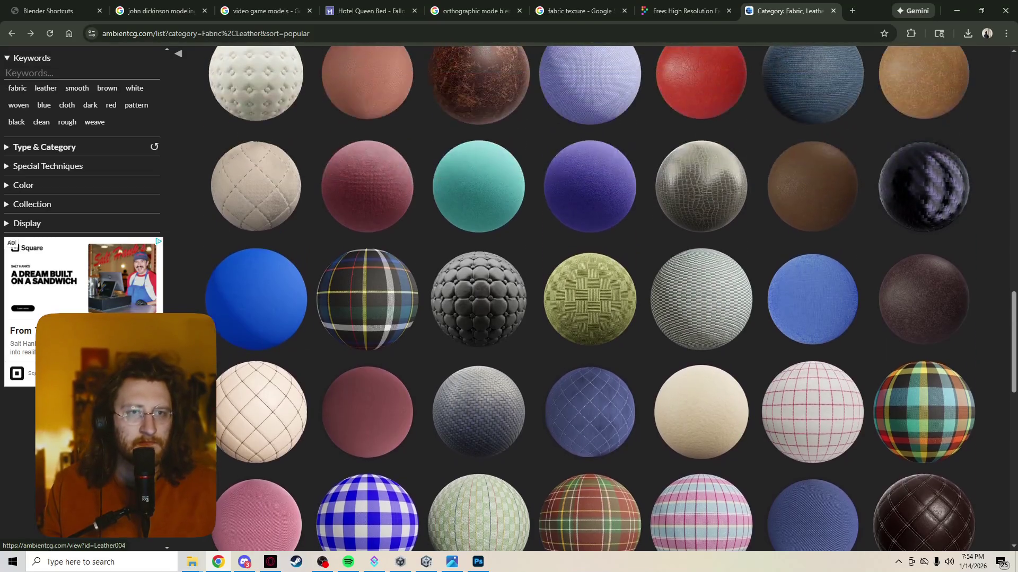
pyautogui.scroll(3, 590, 265)
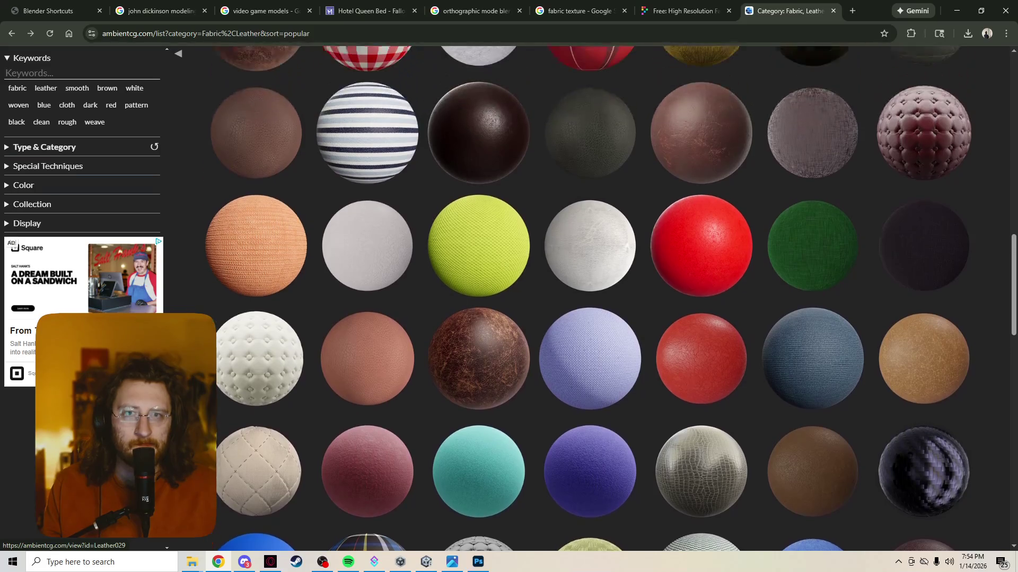
pyautogui.click(589, 286)
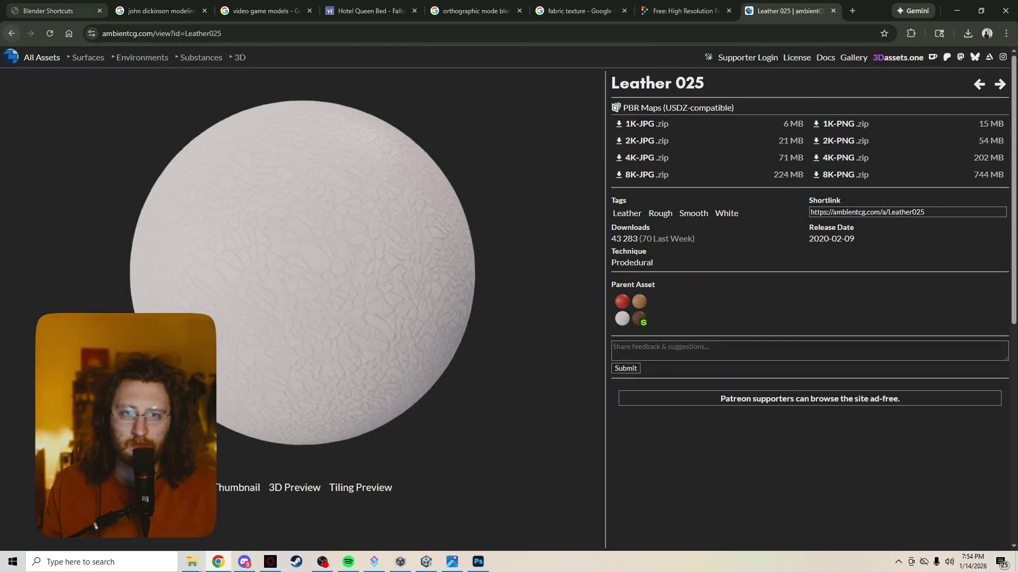
pyautogui.click(11, 33)
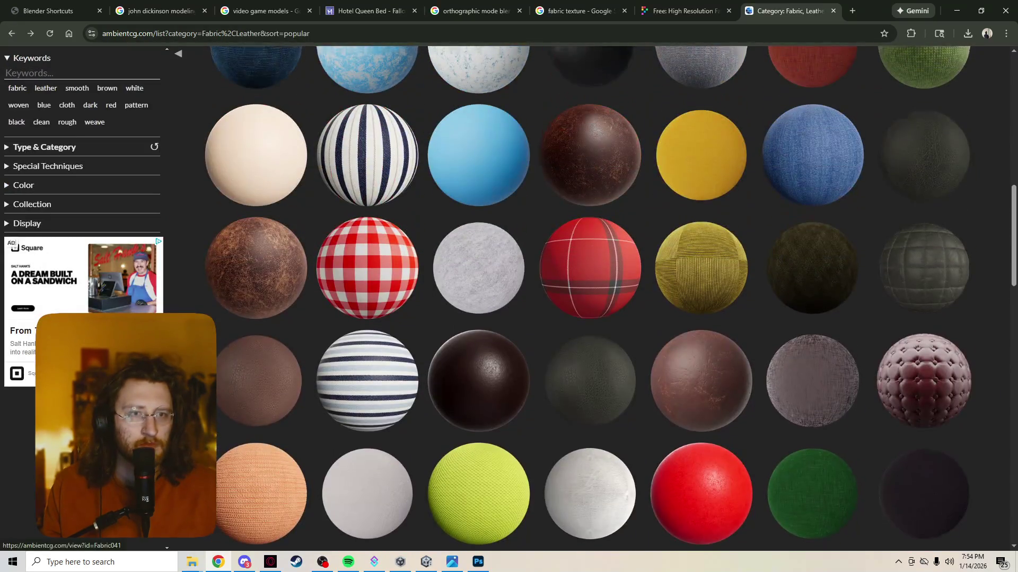
# Step: Keep browsing, previewing Fabric 063 and Fabric 030 before returning to the list
pyautogui.scroll(6, 609, 296)
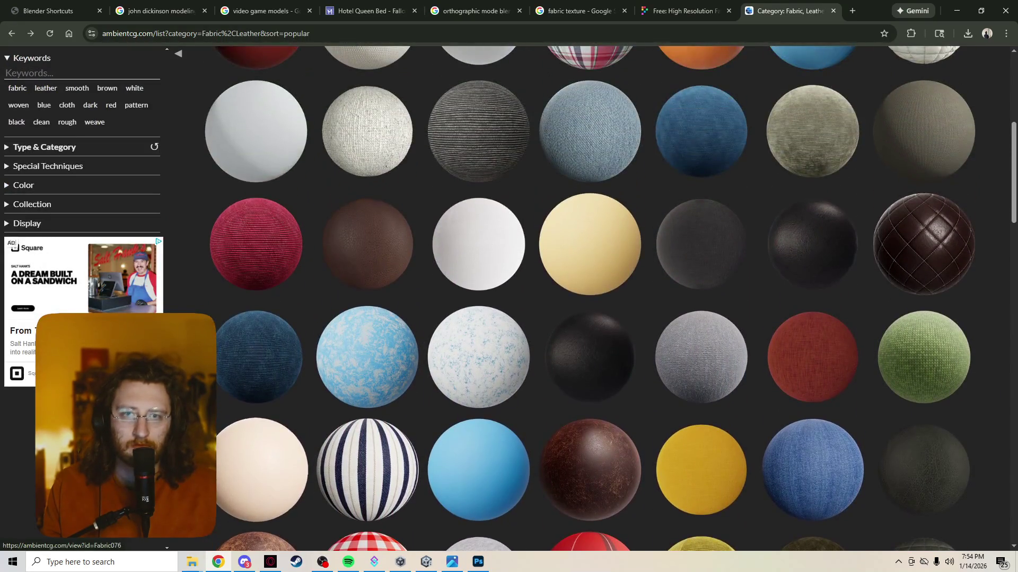
pyautogui.scroll(4, 590, 297)
pyautogui.scroll(1, 589, 296)
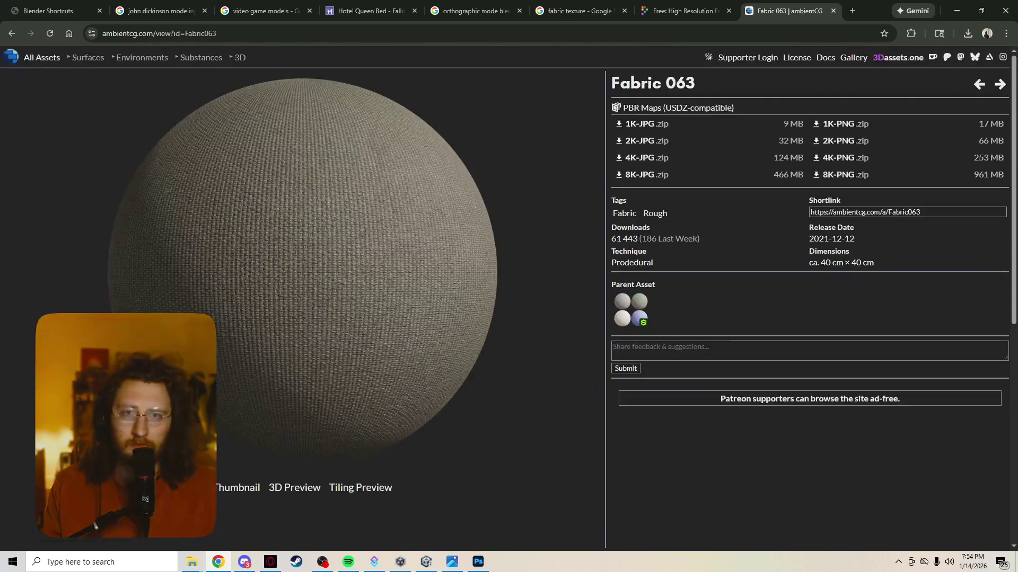
pyautogui.click(11, 32)
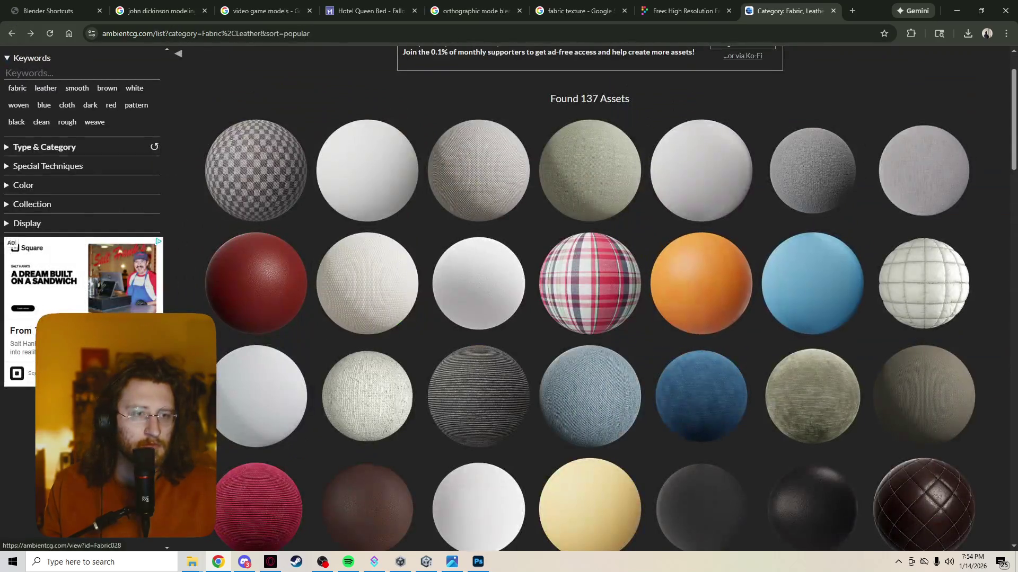
pyautogui.click(812, 170)
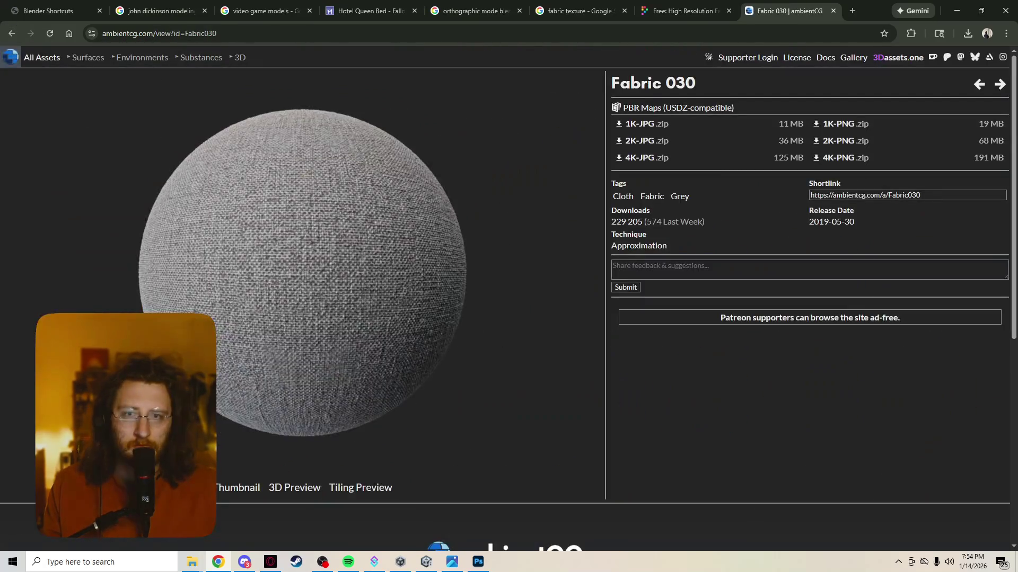
pyautogui.click(11, 33)
# Step: Download Fabric 082 A's 1K-PNG zip into the Textures folder
pyautogui.click(701, 170)
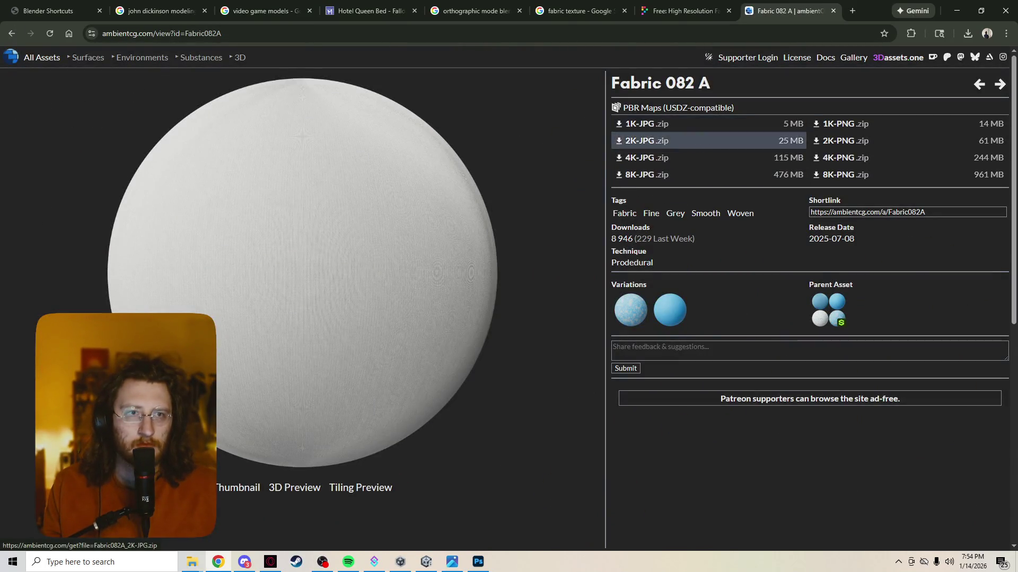
pyautogui.click(845, 124)
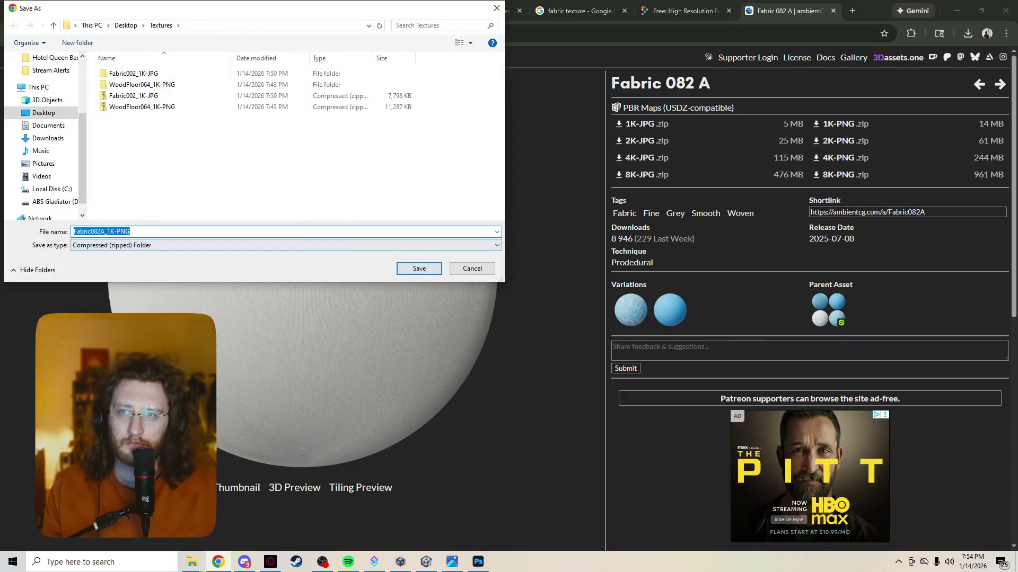
pyautogui.press('Return')
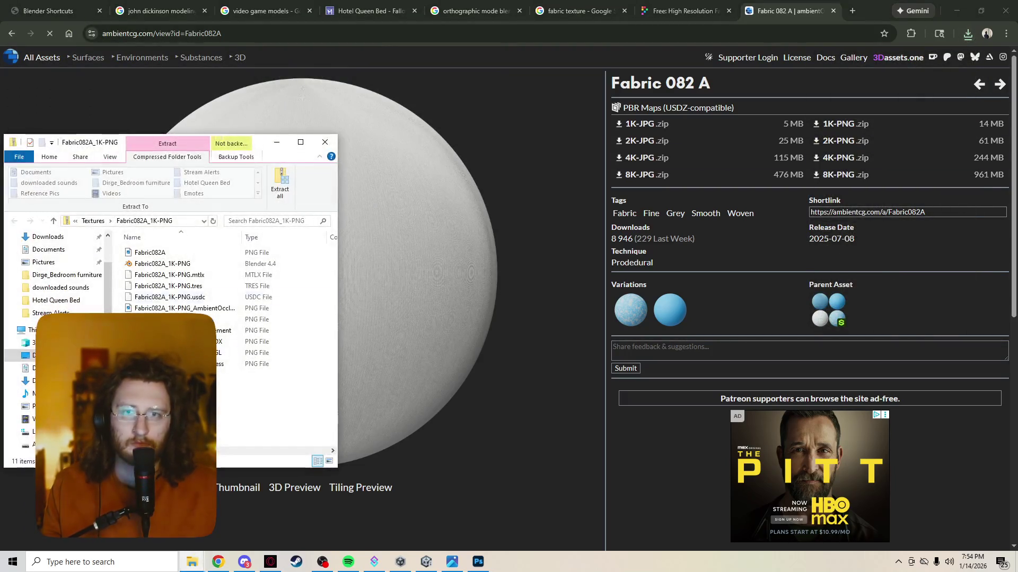
# Step: Extract the Fabric082A 1K-PNG zip into its suggested Fabric082A_1K-PNG folder
pyautogui.click(280, 183)
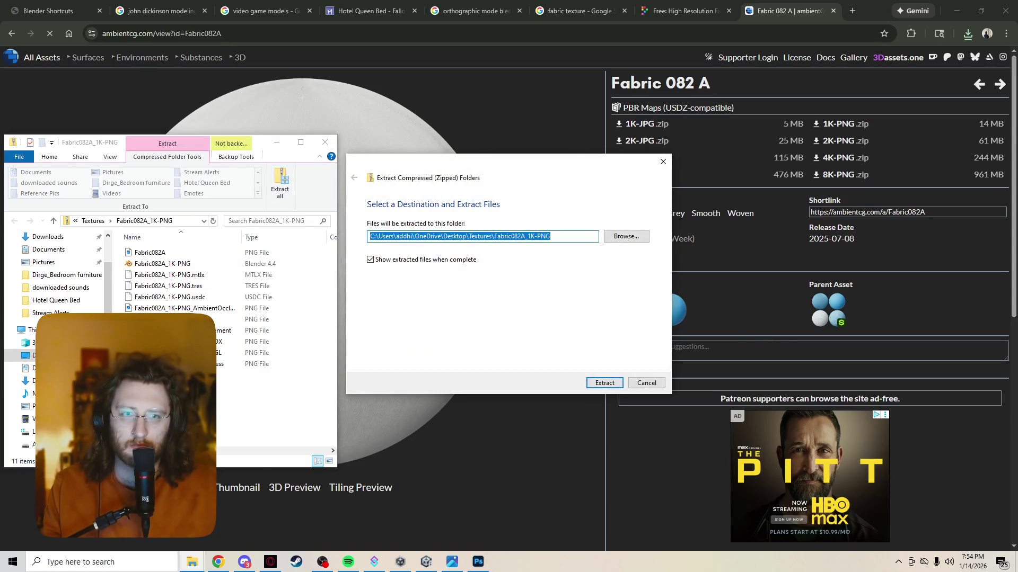
pyautogui.press('Return')
pyautogui.moveTo(478, 561)
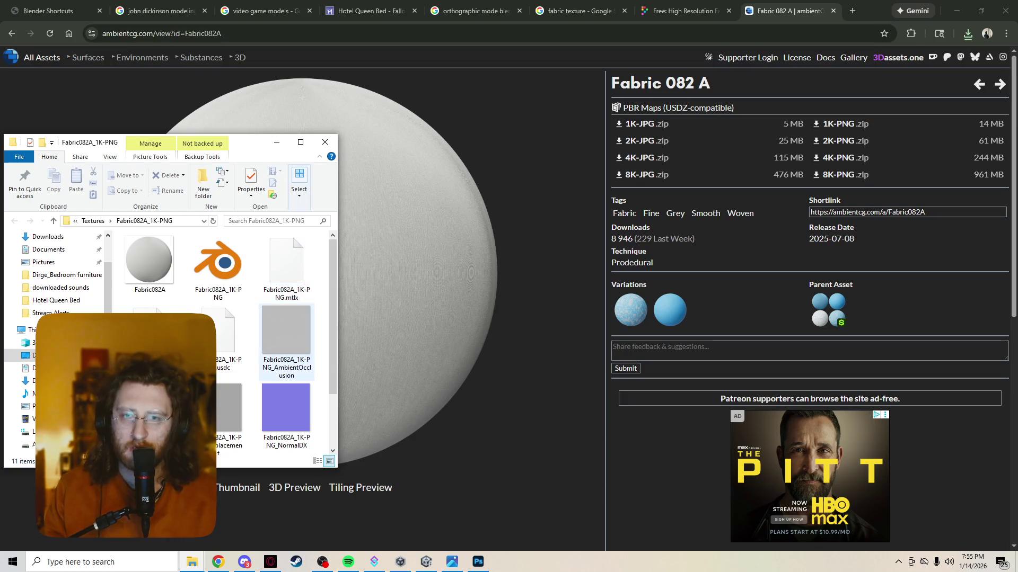
# Step: Back in Bed.png, add a new empty Layer 2 and make it active
pyautogui.hotkey('alt', 'Tab')
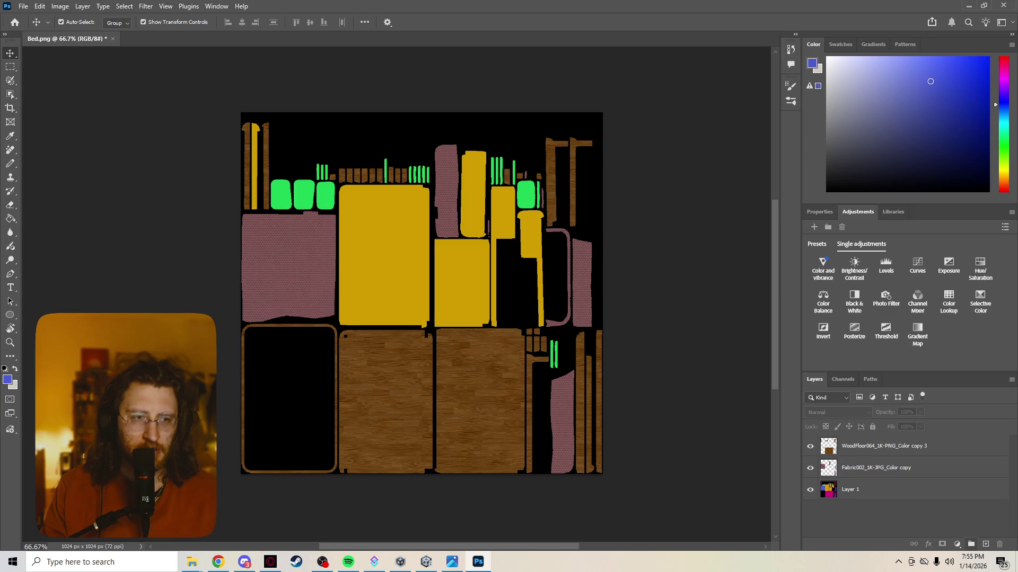
pyautogui.click(985, 545)
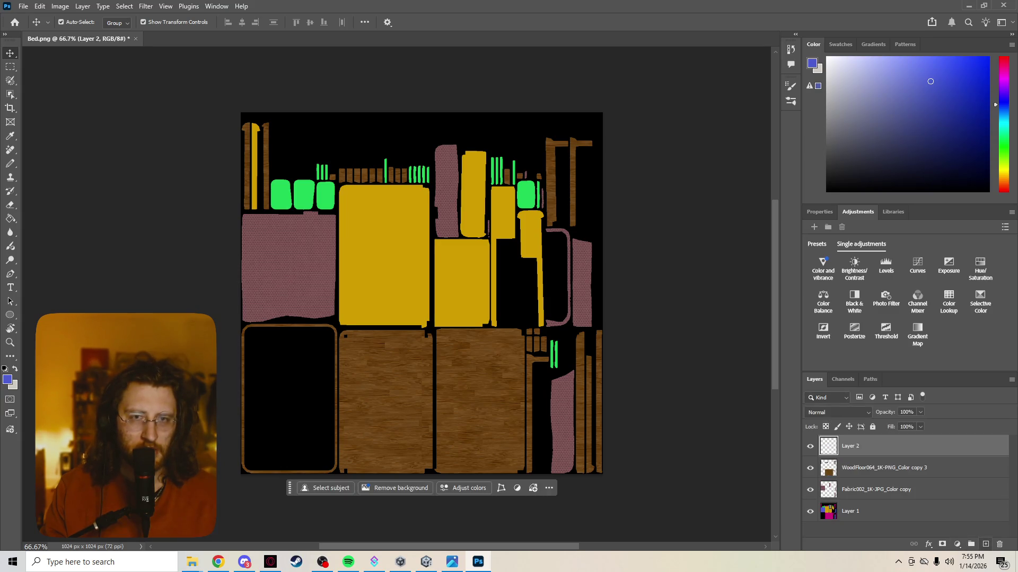
pyautogui.doubleClick(954, 489)
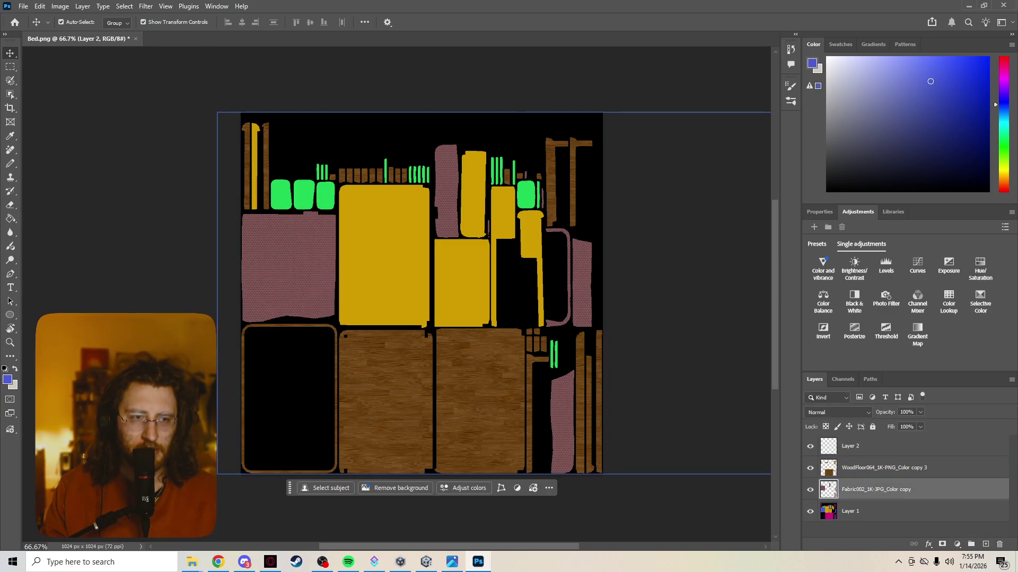
pyautogui.click(943, 166)
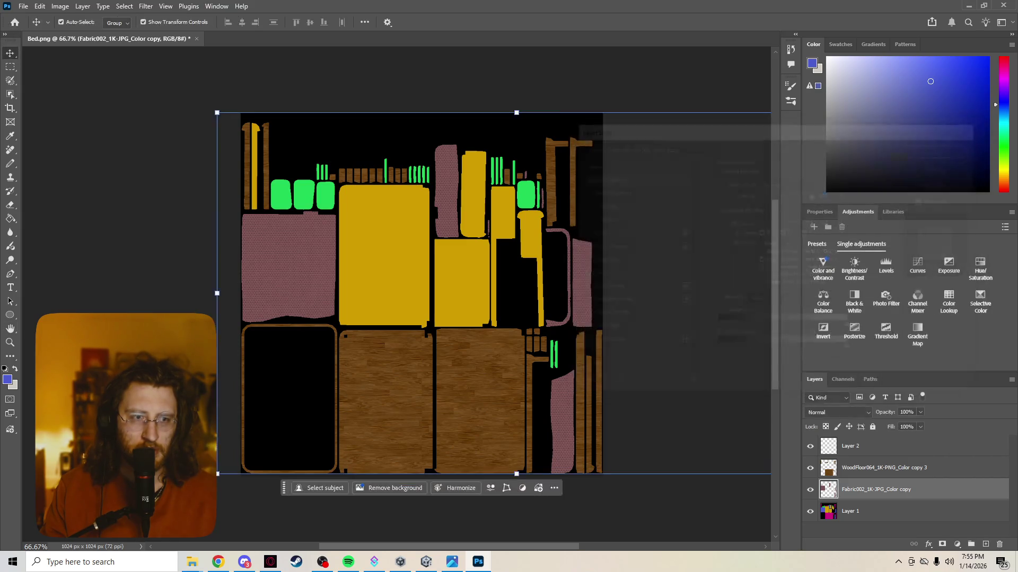
pyautogui.click(874, 445)
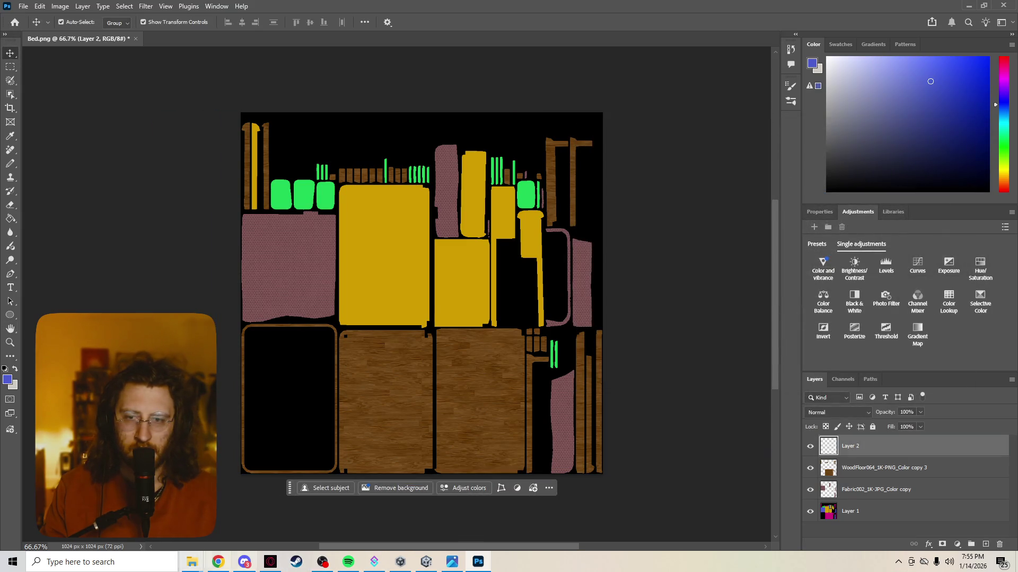
# Step: Place the Fabric082A colour texture from Explorer into Bed.png, commit it, and hide it
pyautogui.moveTo(191, 562)
pyautogui.click(674, 509)
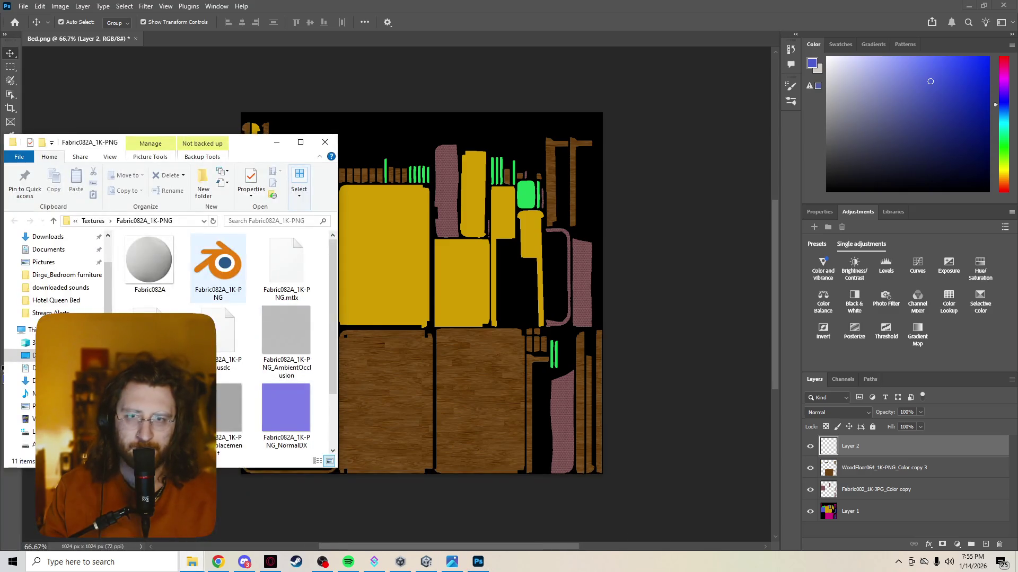
pyautogui.click(286, 334)
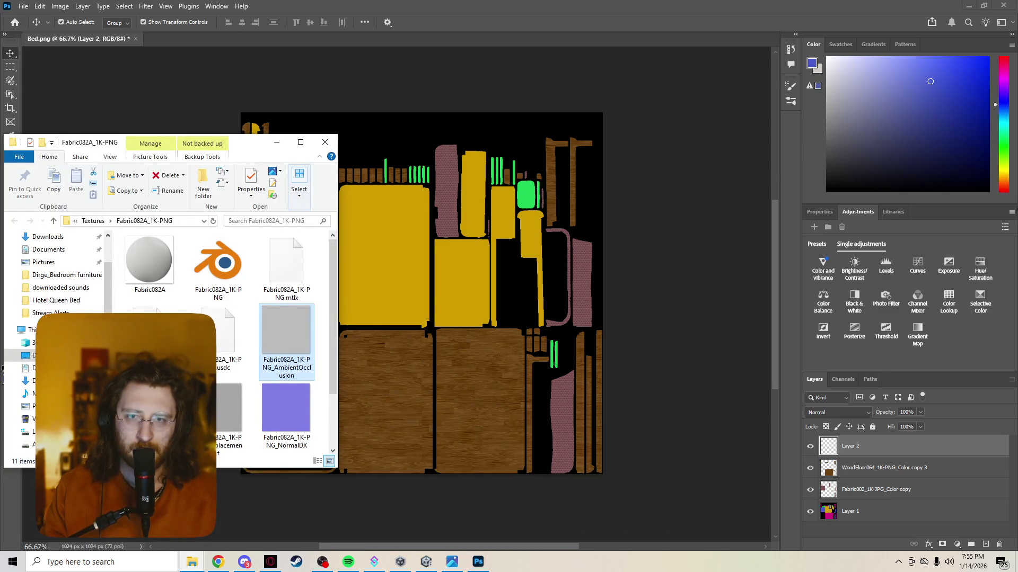
pyautogui.moveTo(287, 352)
pyautogui.mouseDown()
pyautogui.moveTo(879, 460)
pyautogui.moveTo(487, 314)
pyautogui.mouseUp()
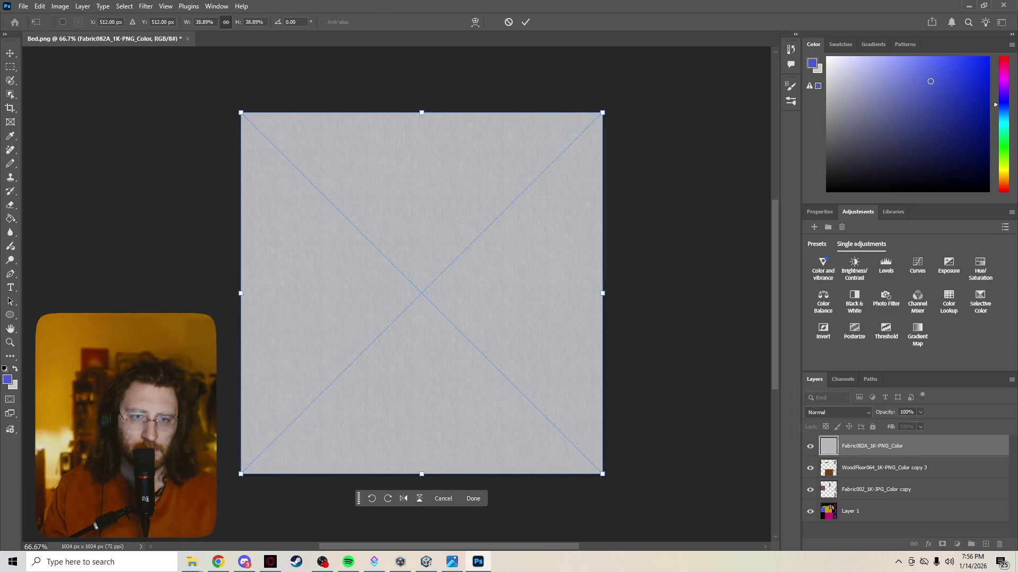
pyautogui.click(473, 499)
pyautogui.click(876, 489)
# Step: Rasterize the Fabric082A layer and make Layer 1 active
pyautogui.click(810, 446)
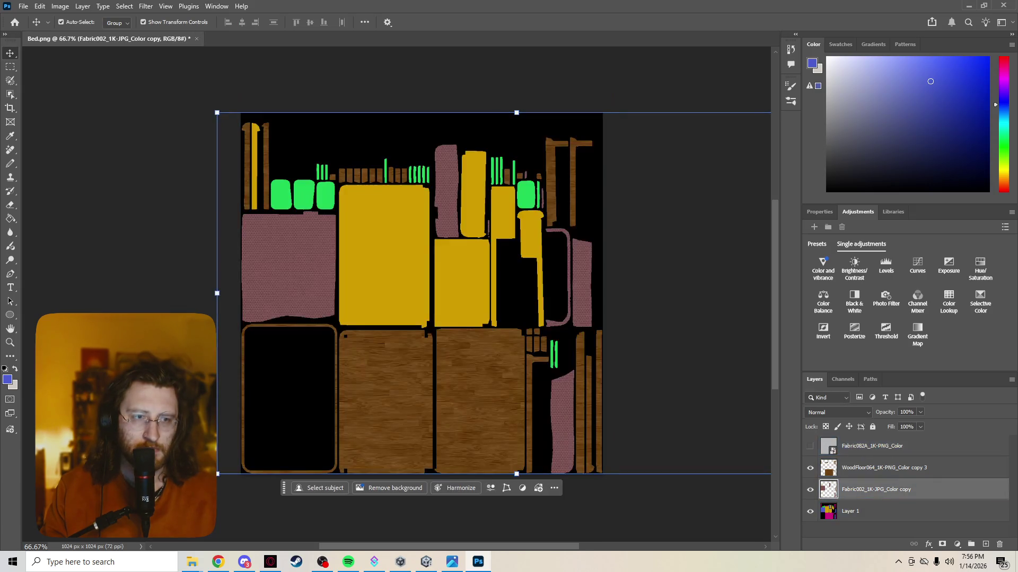
pyautogui.rightClick(870, 447)
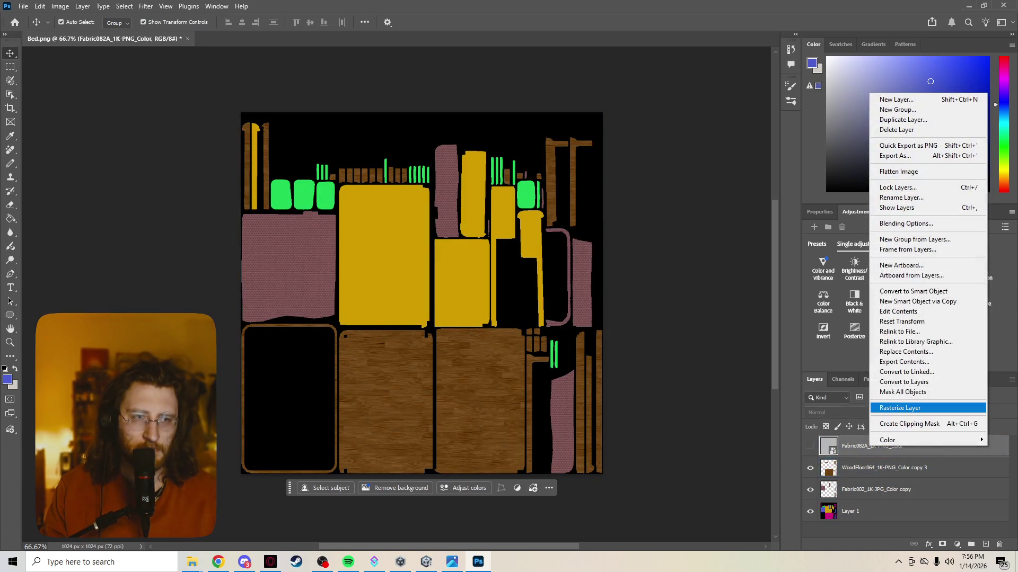
pyautogui.click(900, 409)
pyautogui.click(875, 511)
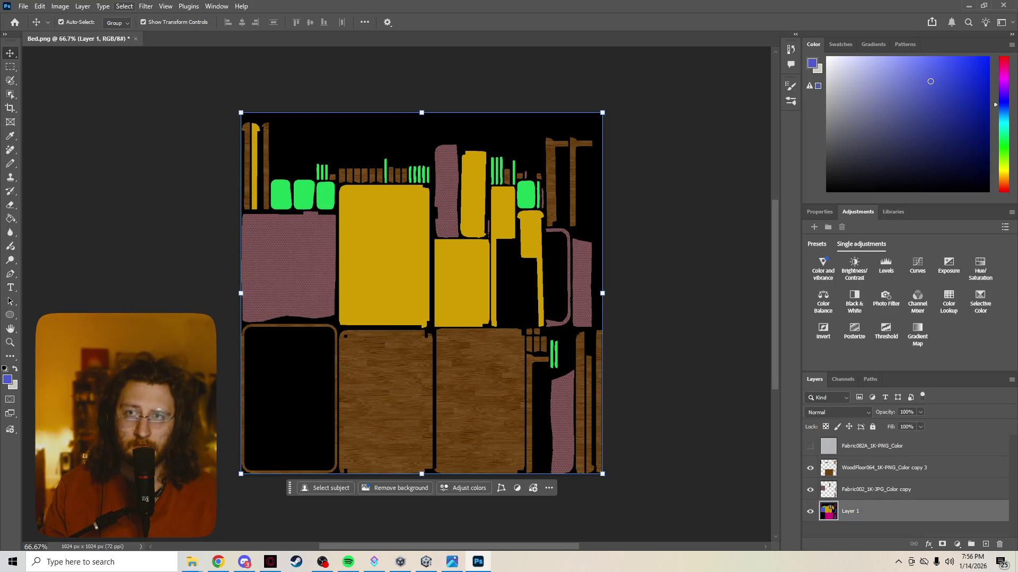
# Step: Select the yellow regions of the UV map with Color Range
pyautogui.click(124, 7)
pyautogui.click(143, 109)
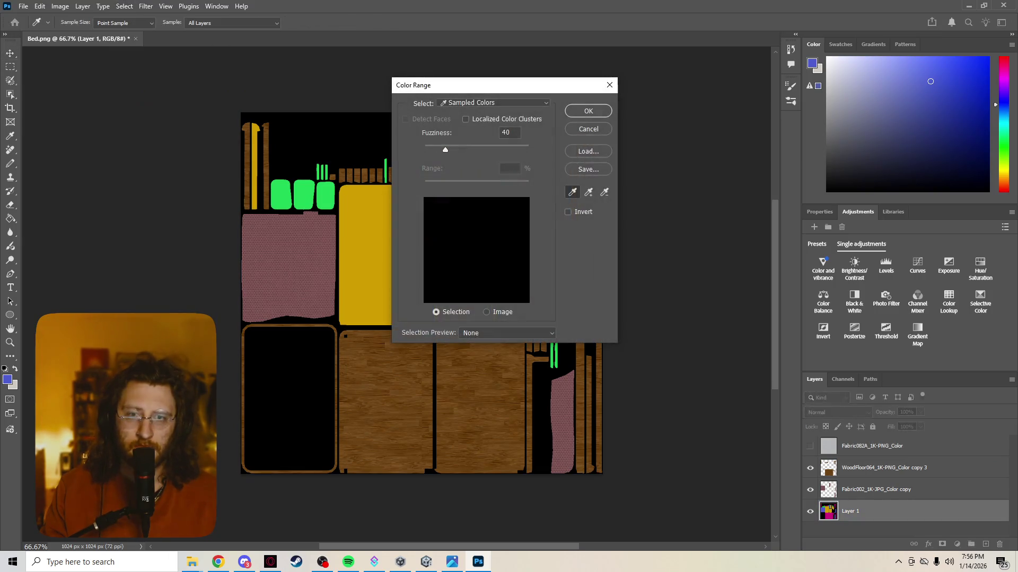
pyautogui.click(365, 249)
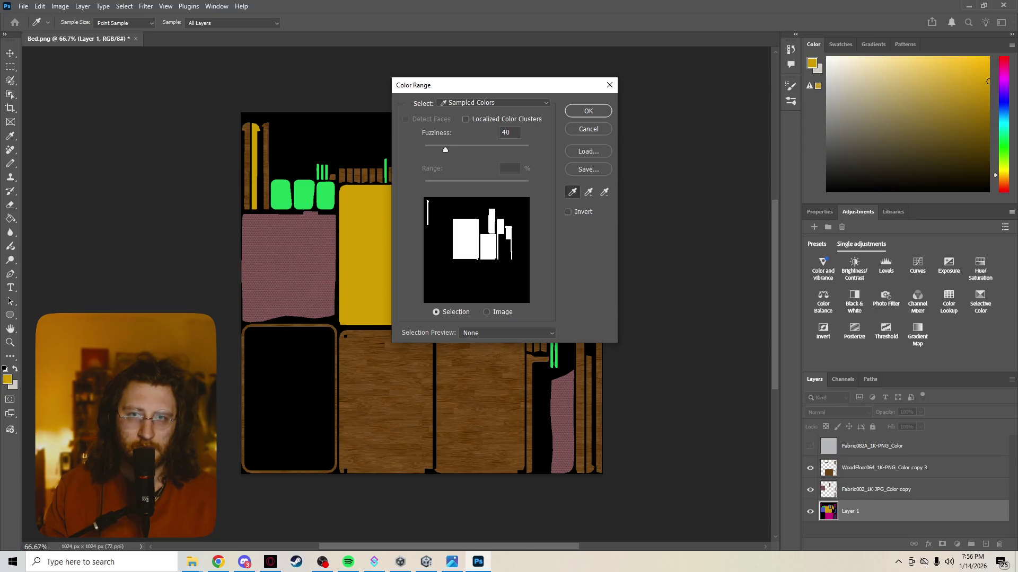
pyautogui.press('Return')
pyautogui.press('v')
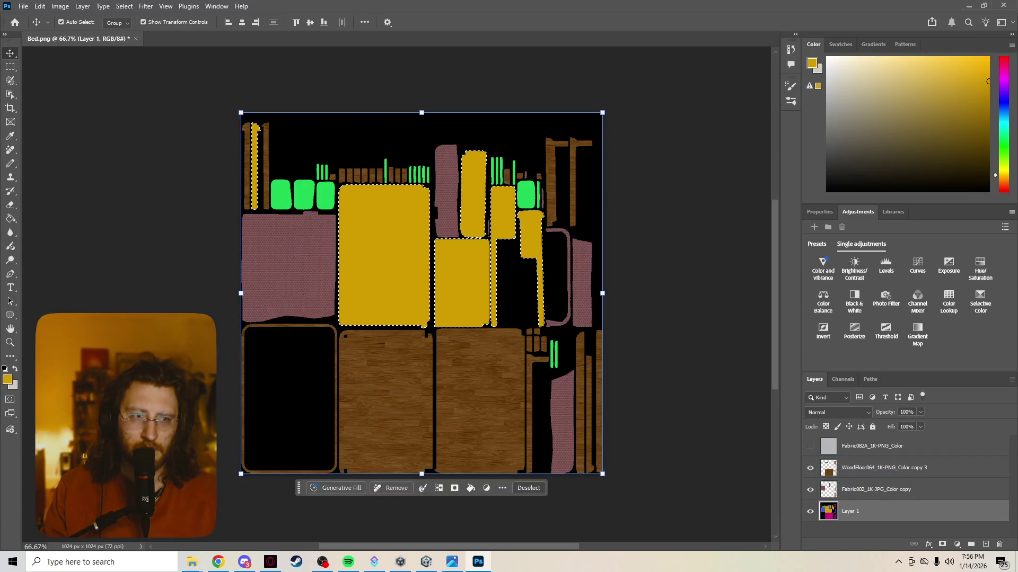
# Step: Show Fabric082A, clear it outside the yellow selection, deselect, and return to ambientCG's list
pyautogui.click(872, 445)
pyautogui.hotkey('ctrl', ',')
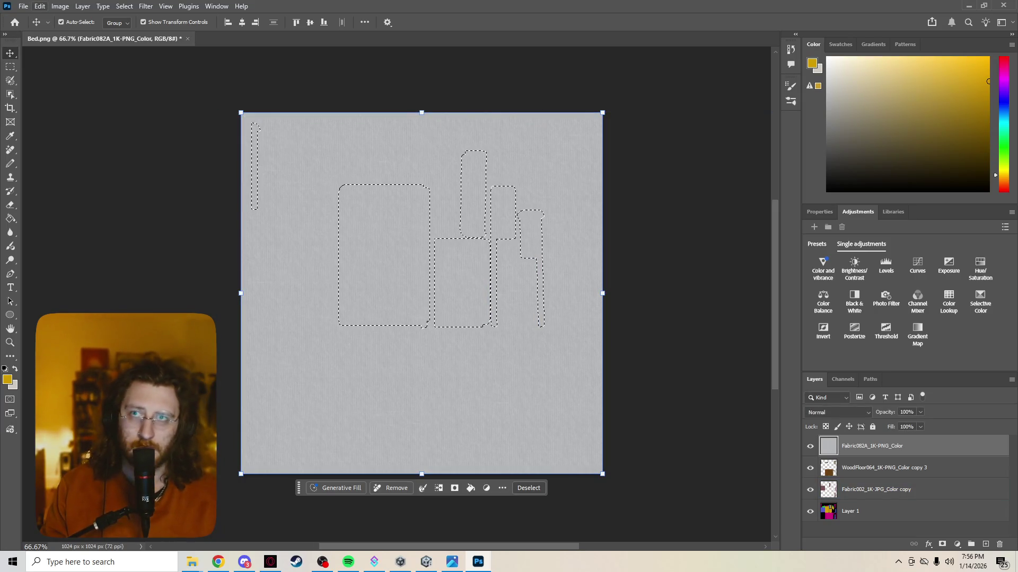
pyautogui.hotkey('alt', 'e')
pyautogui.click(49, 119)
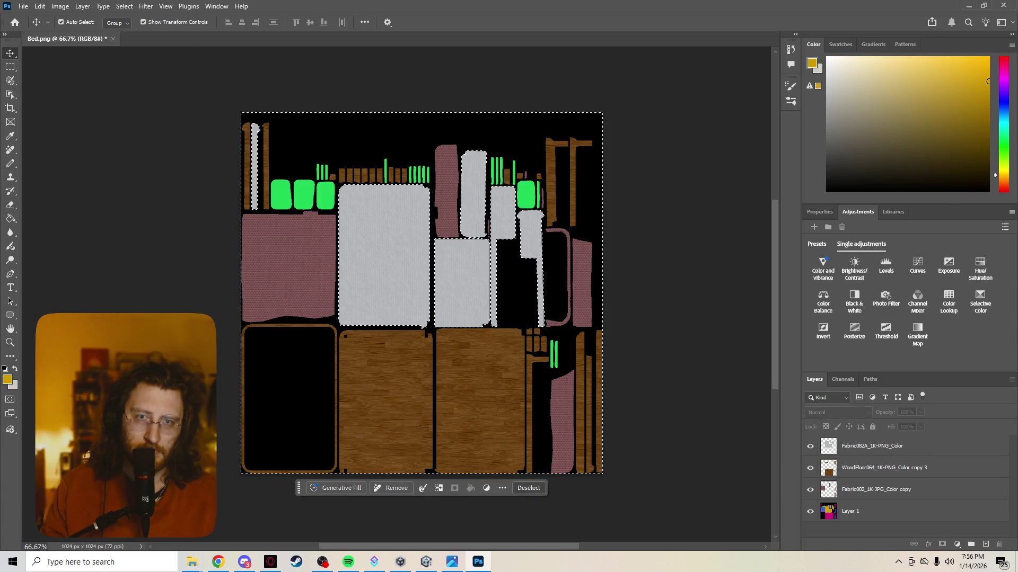
pyautogui.hotkey('ctrl', 'd')
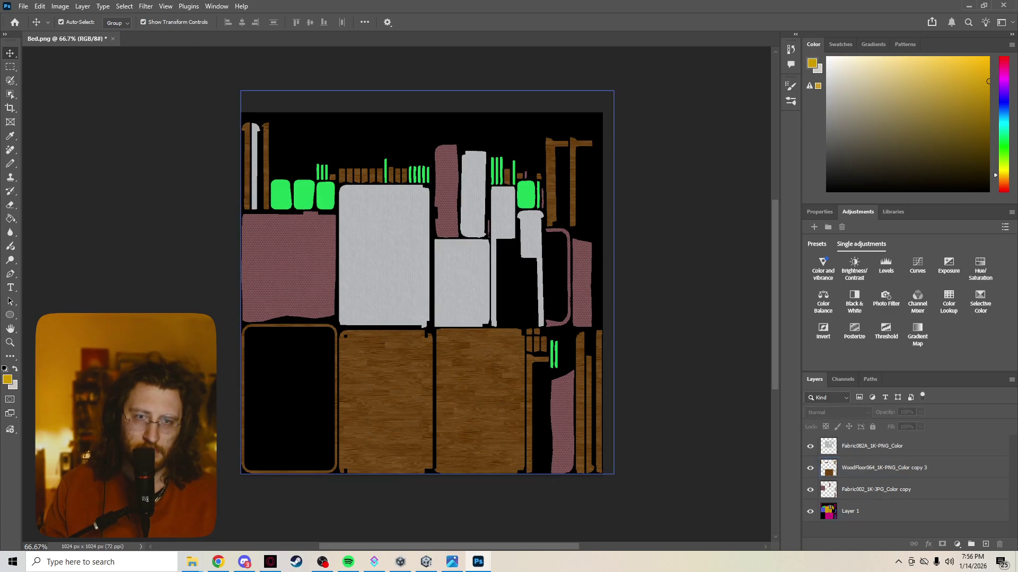
pyautogui.hotkey('alt', 'Tab')
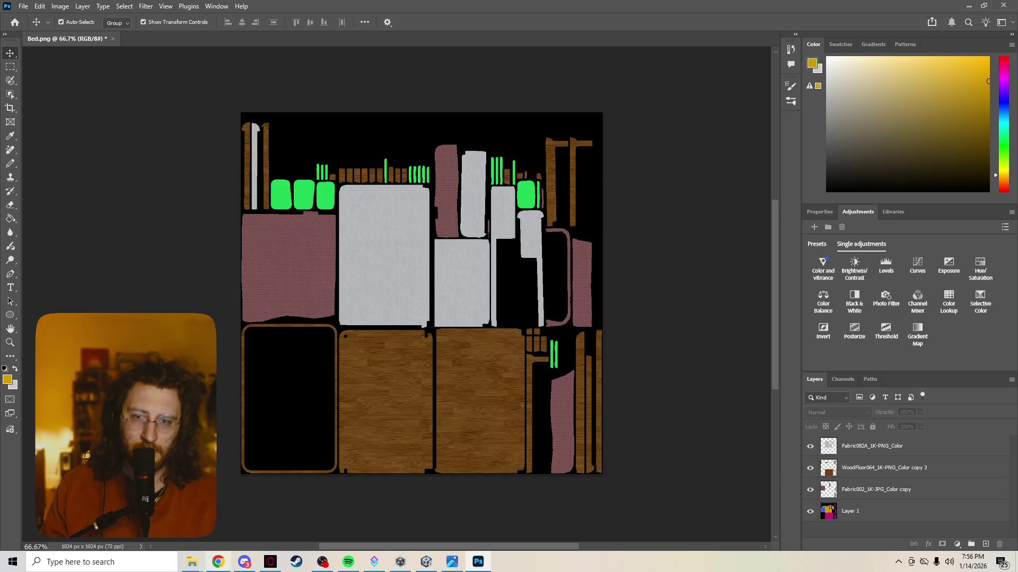
pyautogui.hotkey('alt', 'Left')
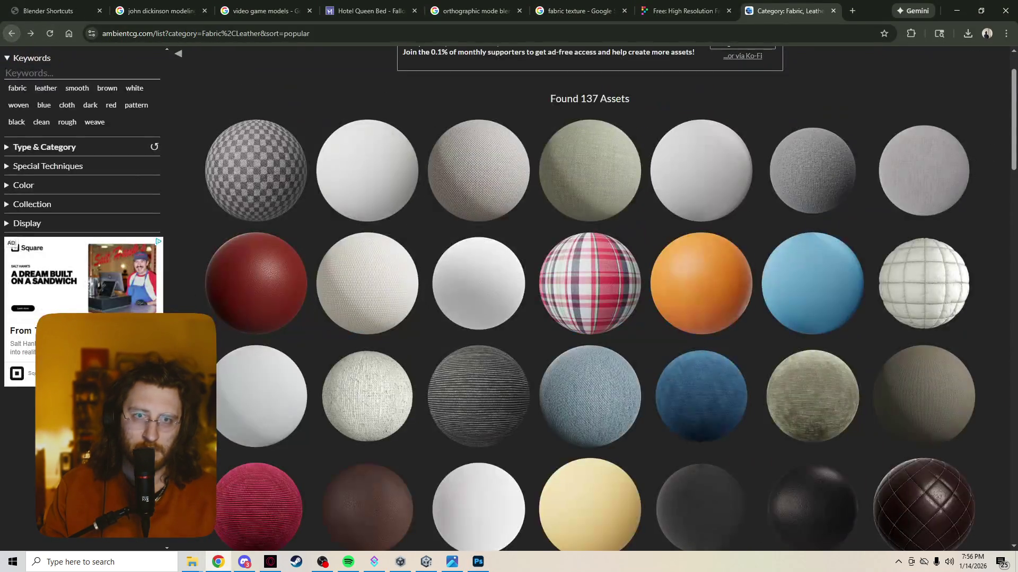
# Step: Scroll through the Fabric and Leather list, briefly previewing Leather004
pyautogui.scroll(-4, 590, 296)
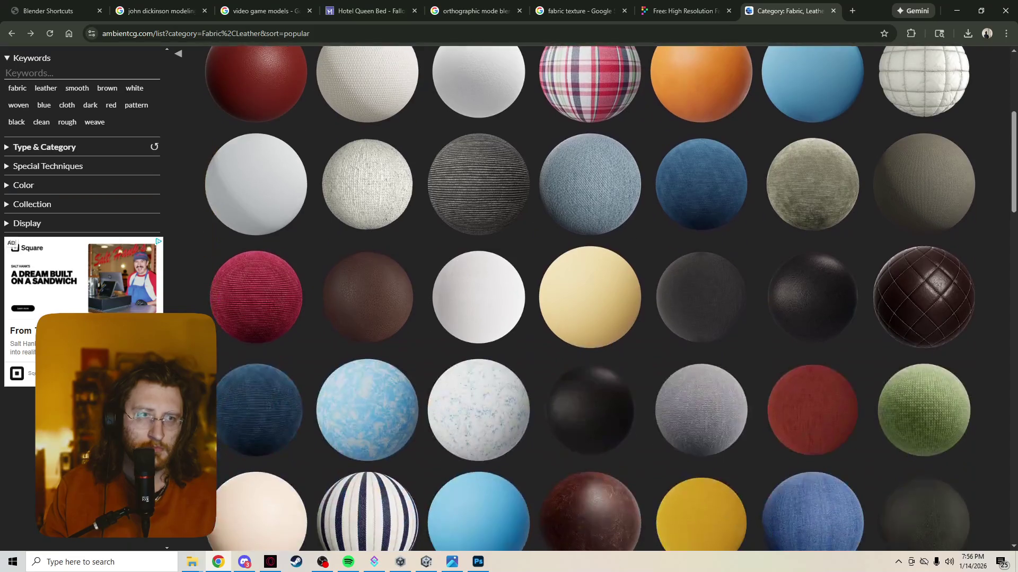
pyautogui.scroll(-4, 590, 297)
pyautogui.scroll(-5, 589, 297)
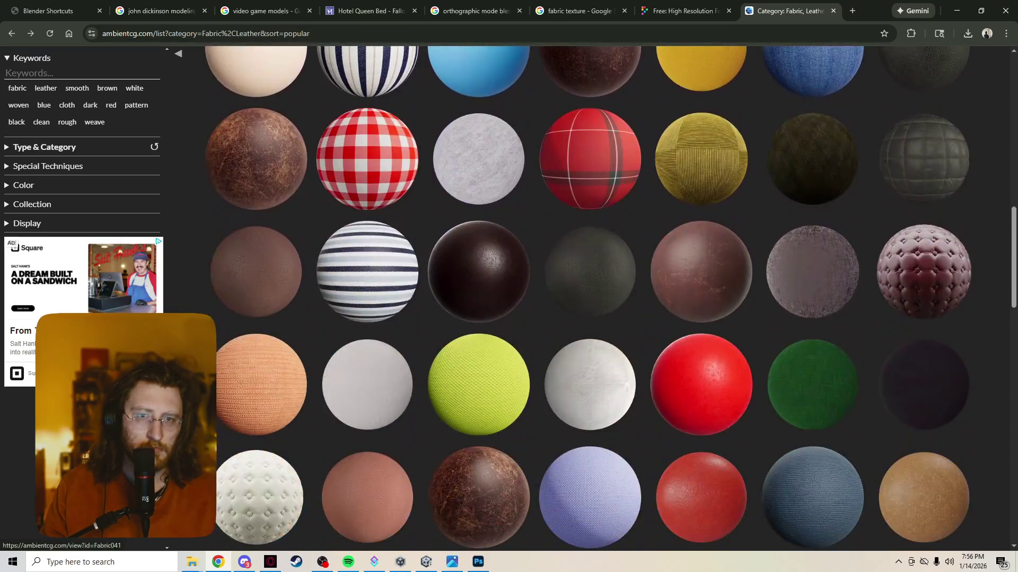
pyautogui.scroll(-6, 590, 297)
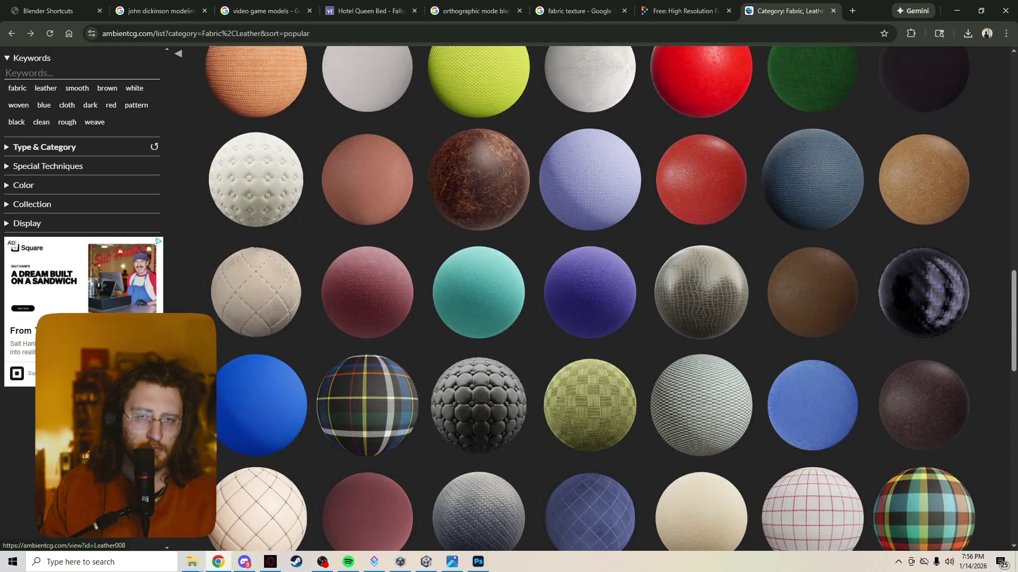
pyautogui.scroll(-4, 701, 296)
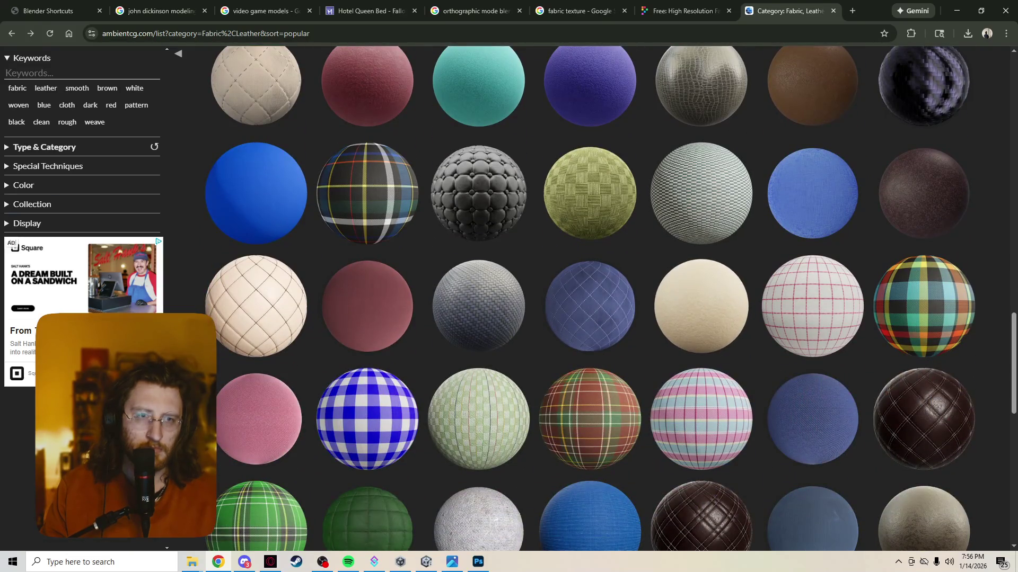
pyautogui.scroll(-1, 701, 296)
pyautogui.click(701, 276)
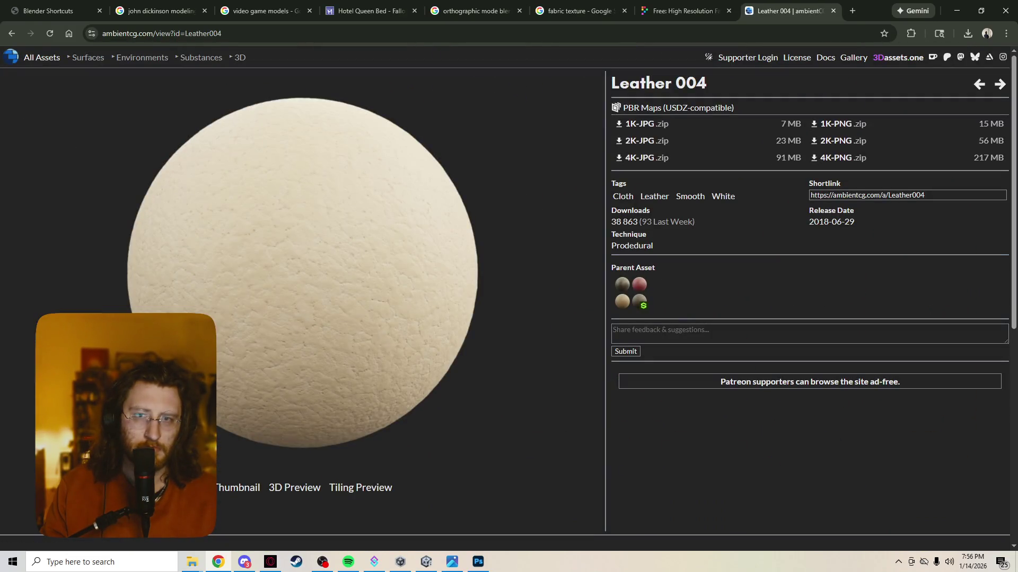
pyautogui.hotkey('alt', 'Left')
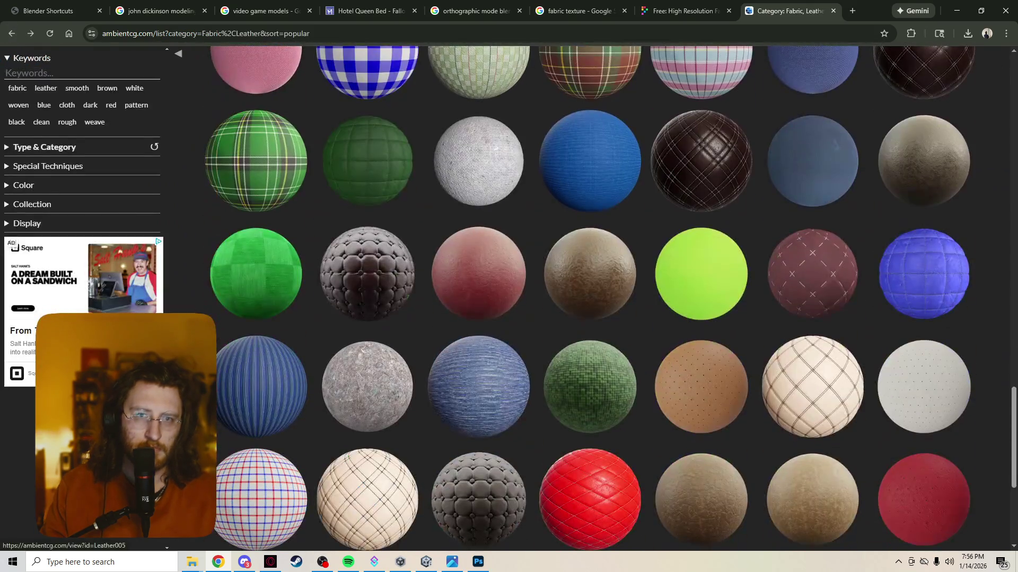
pyautogui.scroll(-4, 701, 286)
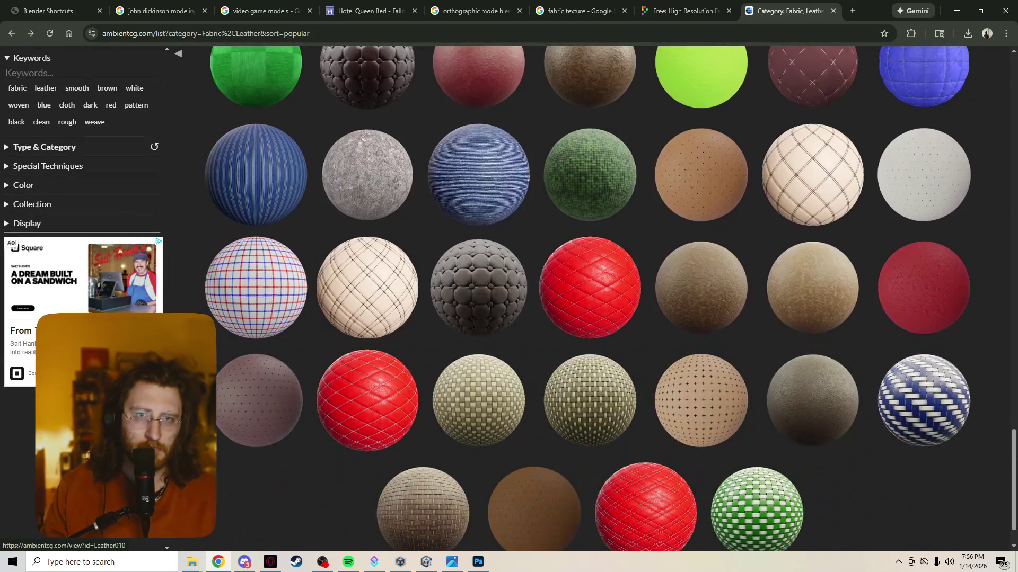
pyautogui.scroll(-1, 922, 175)
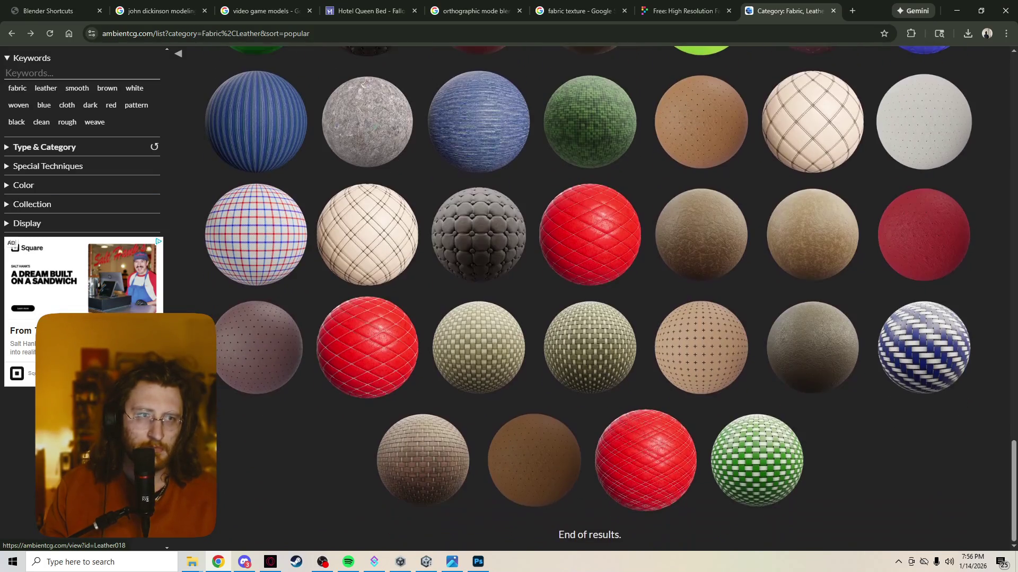
# Step: Download Leather 018's 1K-PNG zip to Textures and extract it to its suggested folder
pyautogui.click(924, 133)
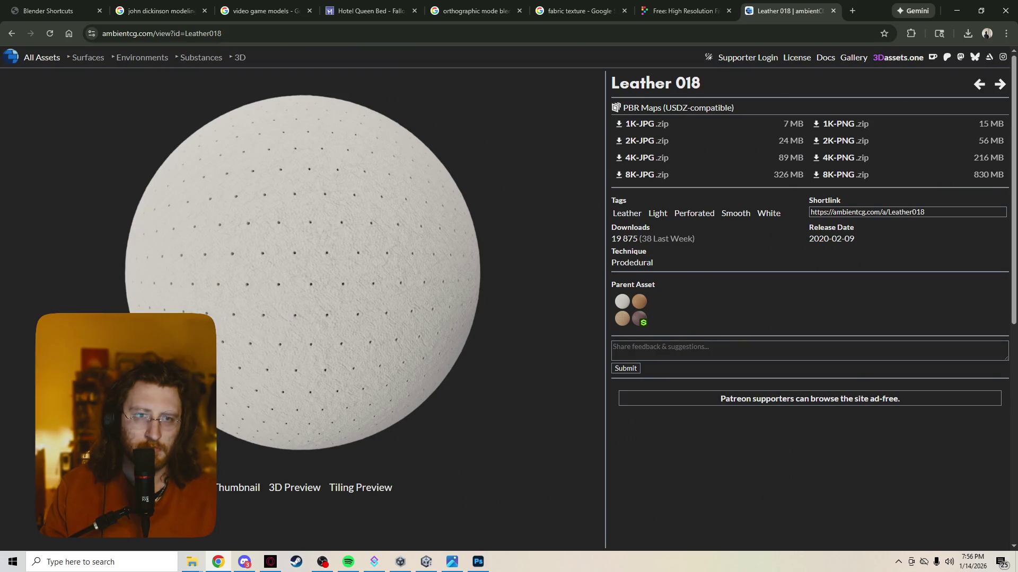
pyautogui.click(845, 123)
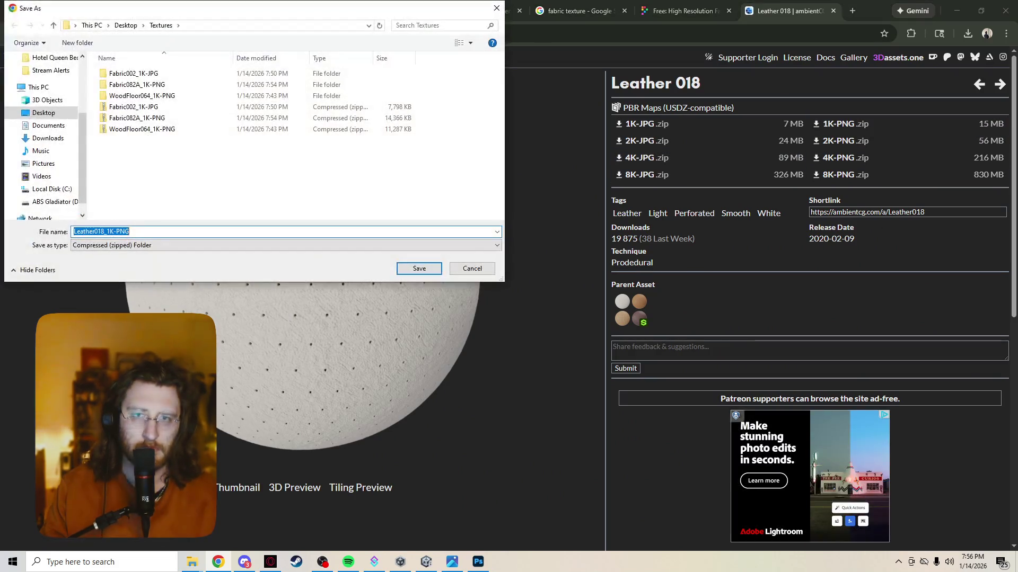
pyautogui.click(419, 268)
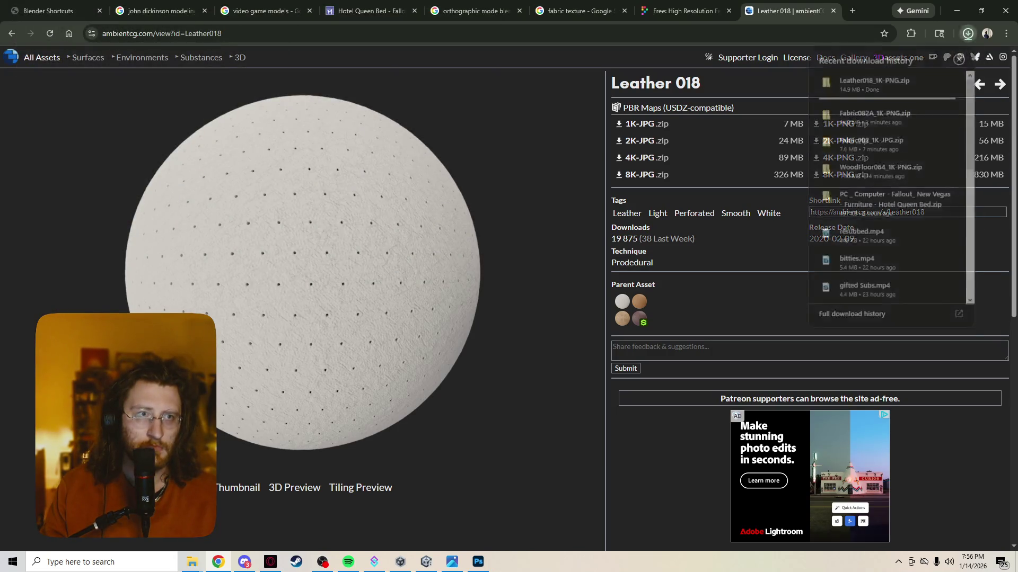
pyautogui.click(874, 84)
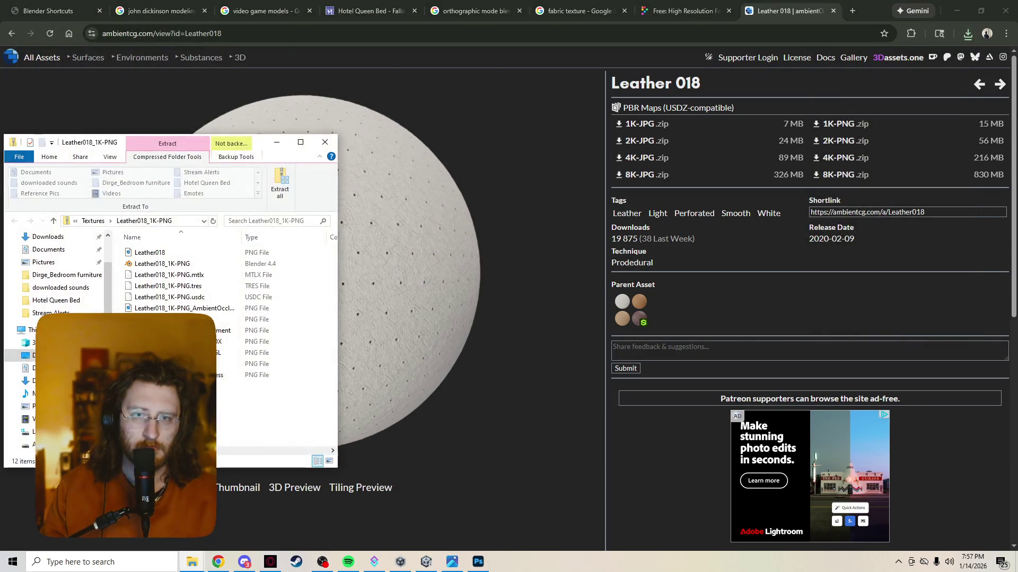
pyautogui.click(280, 183)
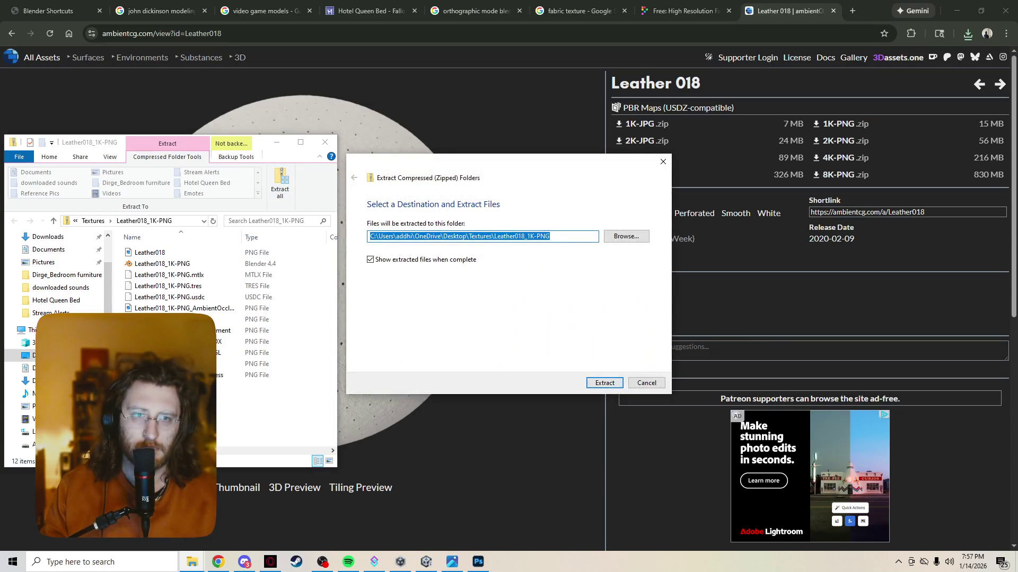
pyautogui.press('Return')
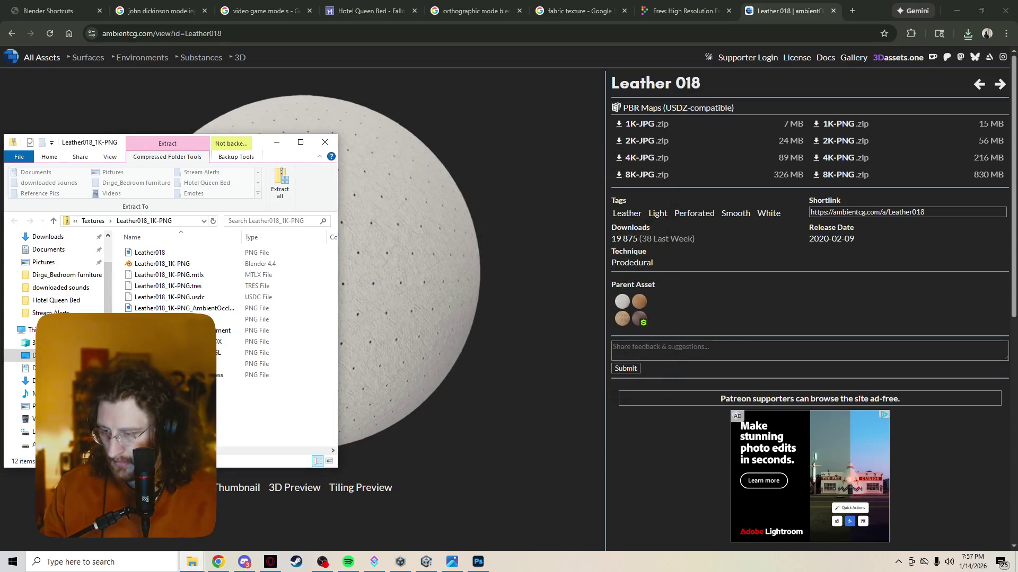
pyautogui.click(477, 562)
# Step: Add a new empty Layer 2 at the top of Bed.png and bring up the Leather018 folder
pyautogui.hotkey('alt', ']')
pyautogui.hotkey('alt', ']')
pyautogui.hotkey('alt', ']')
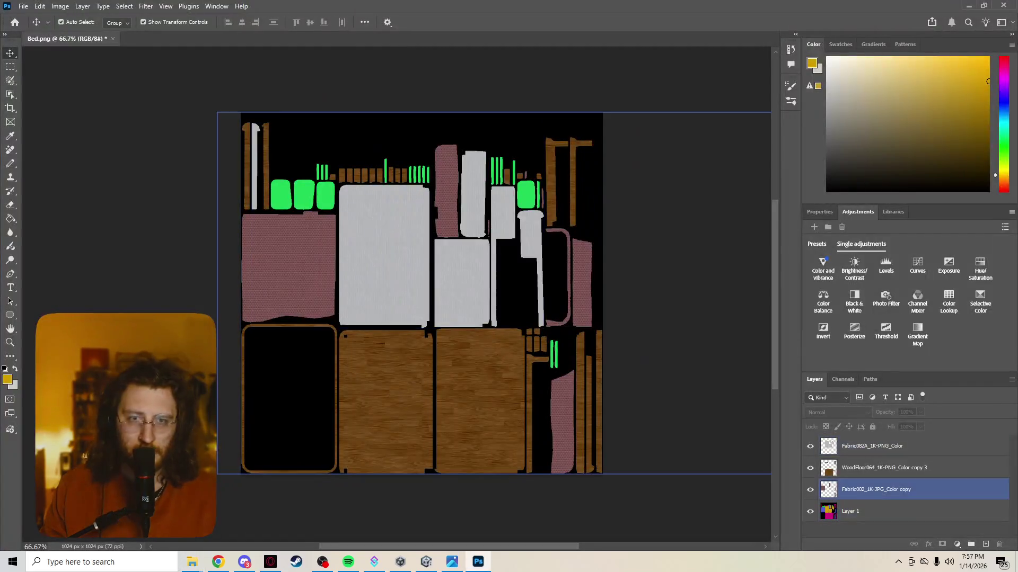
pyautogui.click(901, 530)
pyautogui.click(985, 544)
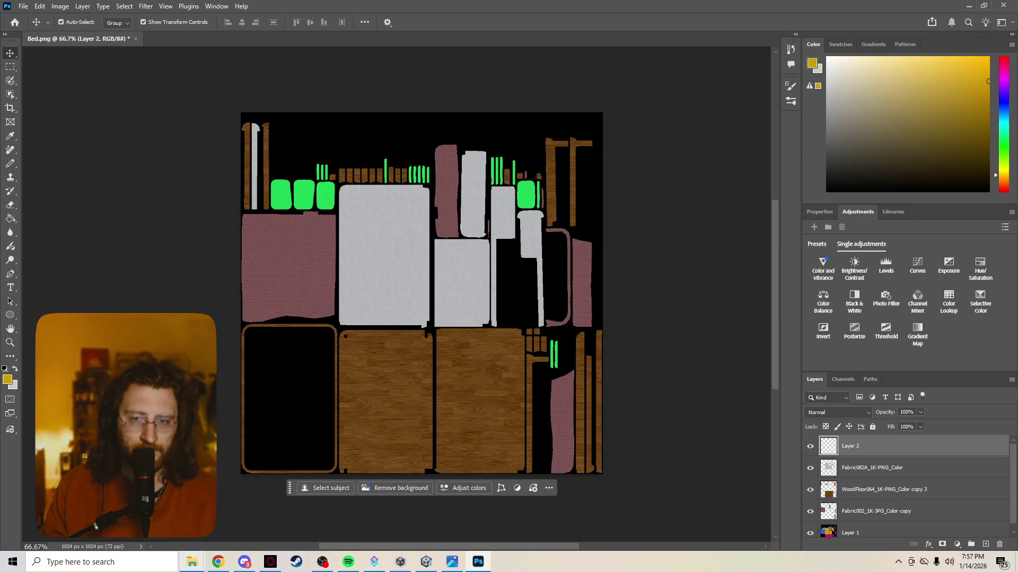
pyautogui.moveTo(192, 562)
pyautogui.click(810, 517)
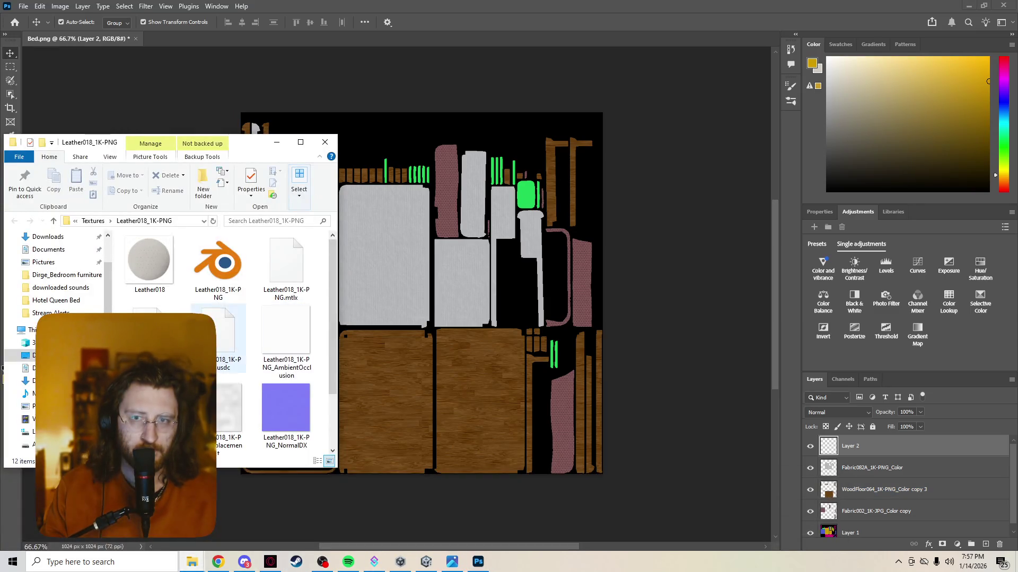
# Step: Drag Leather018_1K-PNG_Color into Bed.png as a layer, closing the separate document it first opened
pyautogui.moveTo(271, 172); pyautogui.dragTo(869, 446)
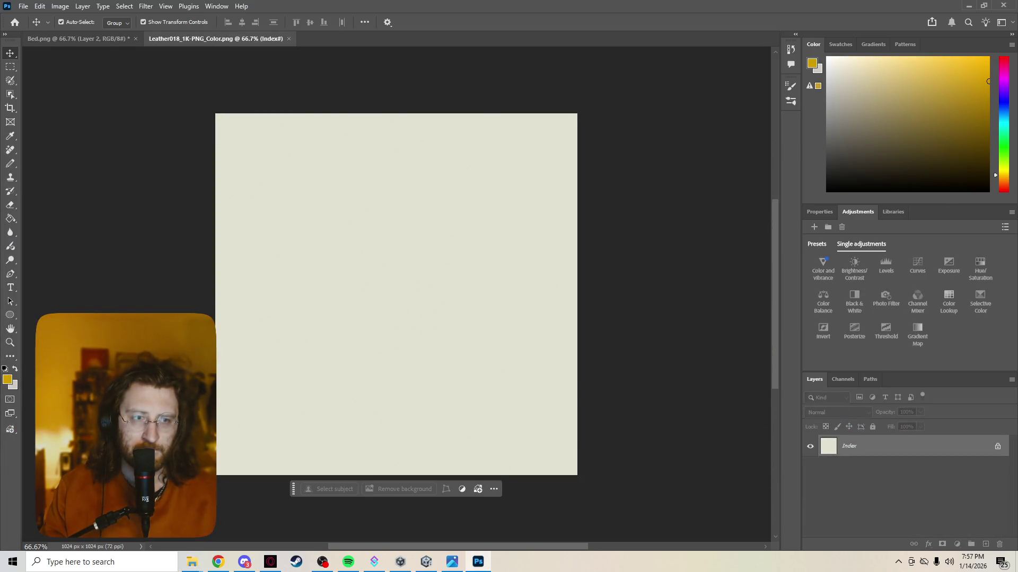
pyautogui.click(289, 39)
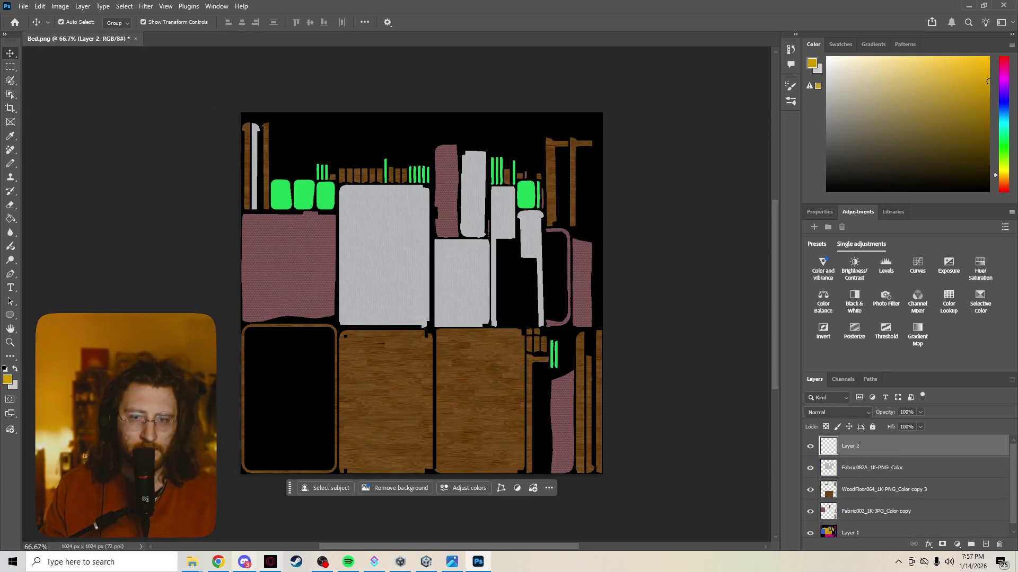
pyautogui.moveTo(192, 562)
pyautogui.click(743, 512)
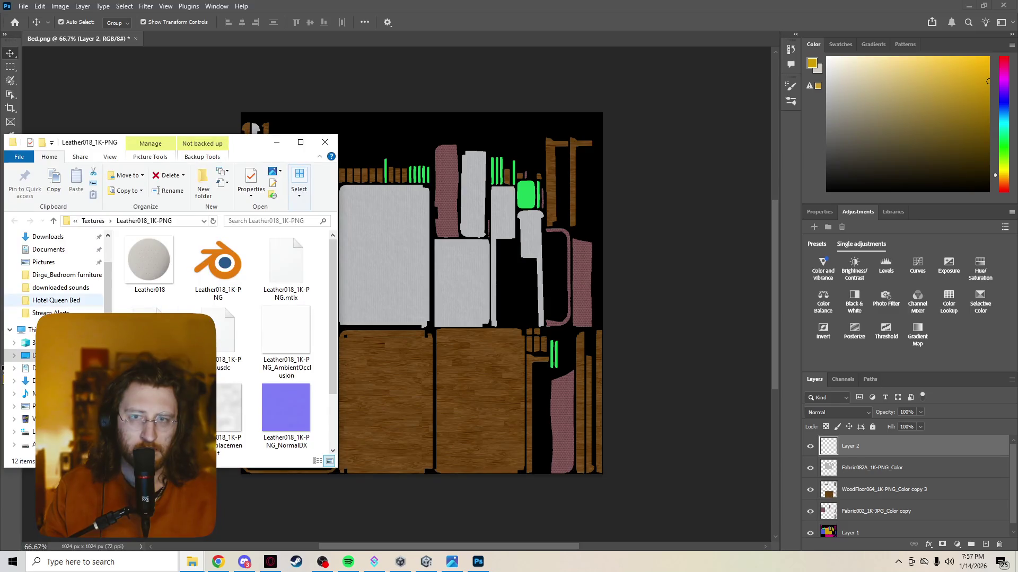
pyautogui.scroll(-1, 159, 313)
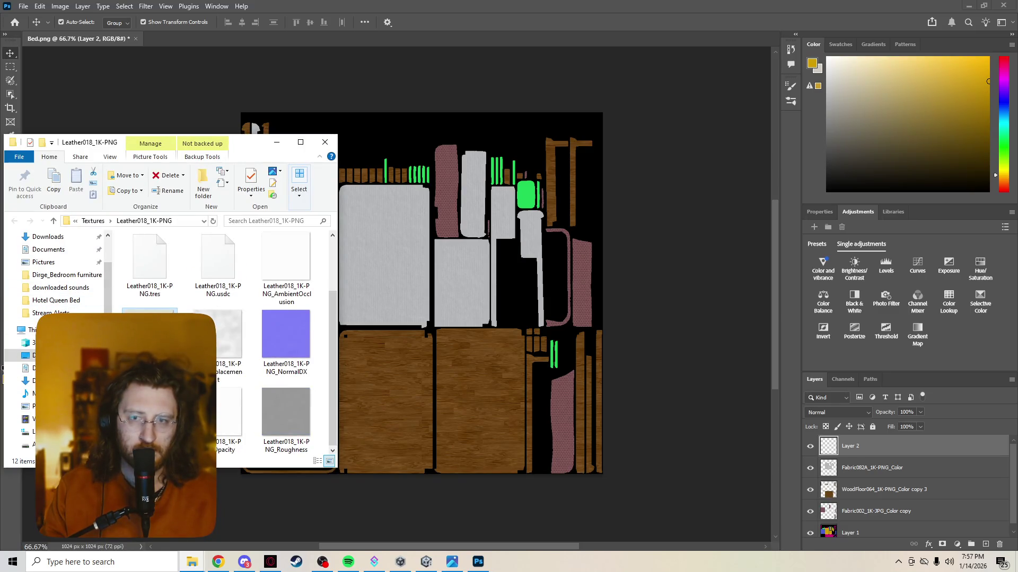
pyautogui.scroll(1, 223, 360)
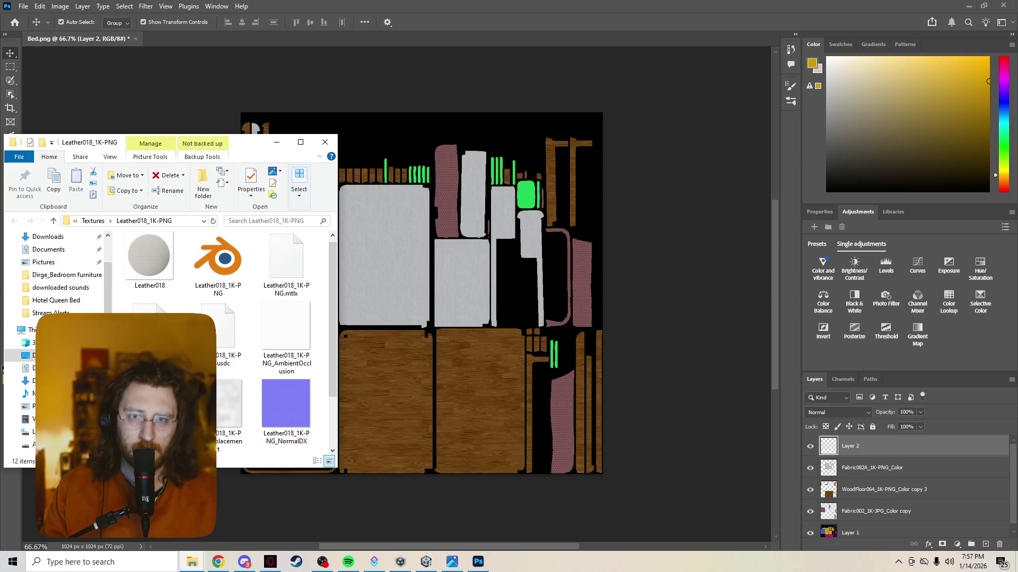
pyautogui.moveTo(286, 326)
pyautogui.mouseDown()
pyautogui.moveTo(411, 353)
pyautogui.moveTo(419, 345)
pyautogui.mouseUp()
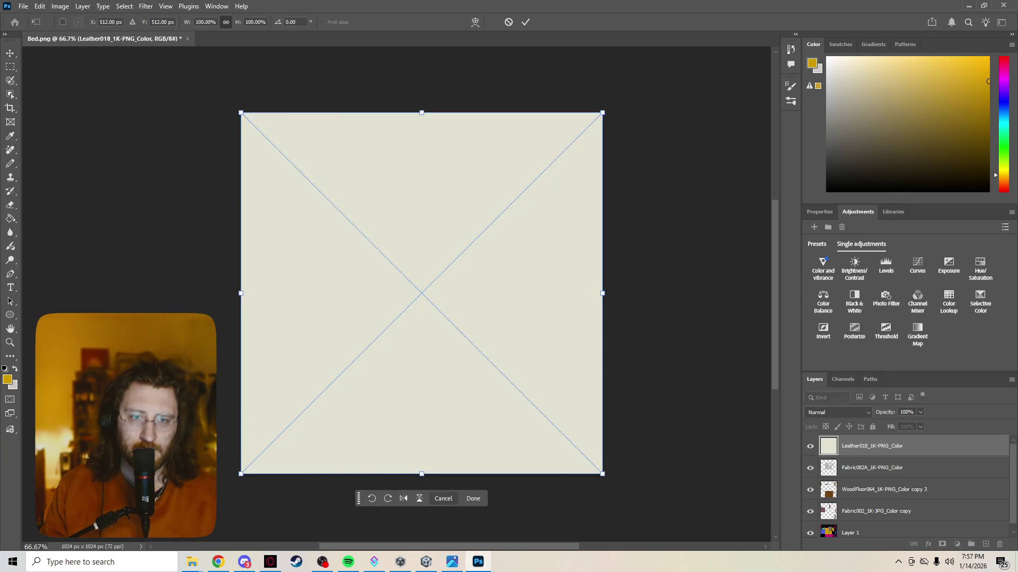
# Step: Commit and rasterize the leather layer, hide it, and make Layer 1 active
pyautogui.click(473, 498)
pyautogui.rightClick(899, 446)
pyautogui.click(930, 408)
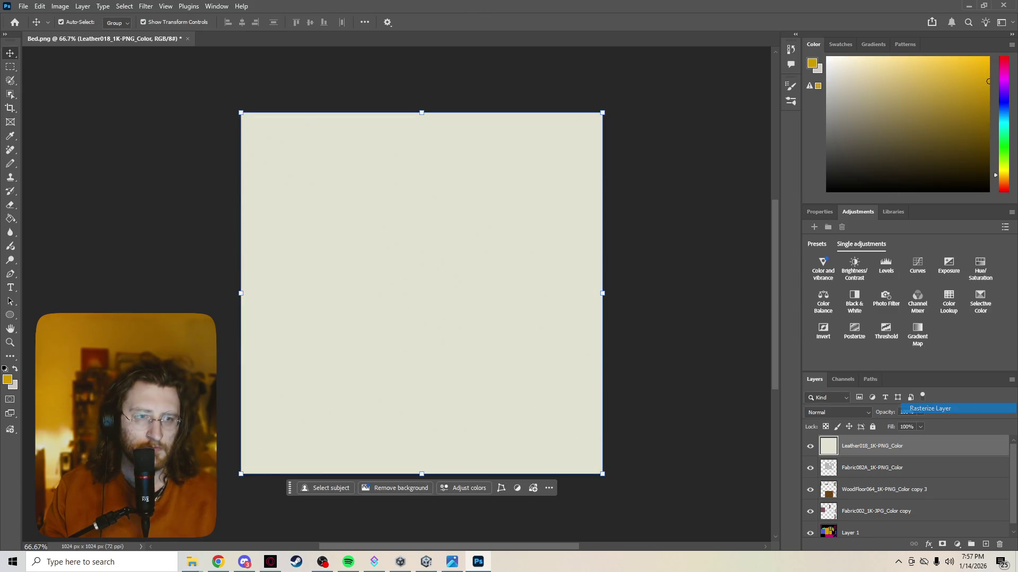
pyautogui.click(810, 446)
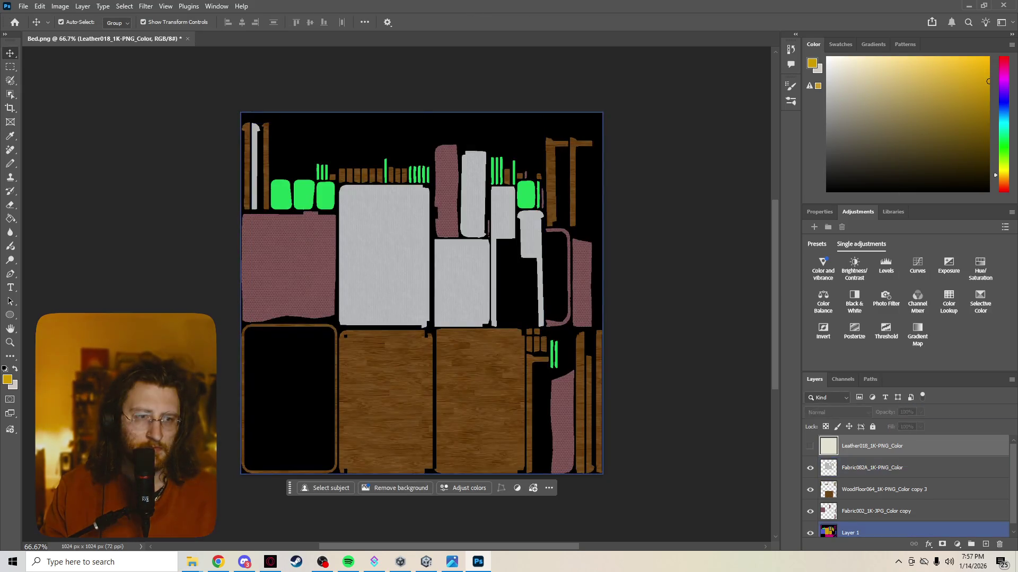
pyautogui.click(850, 533)
# Step: Select the green regions of the UV map with Color Range
pyautogui.click(82, 6)
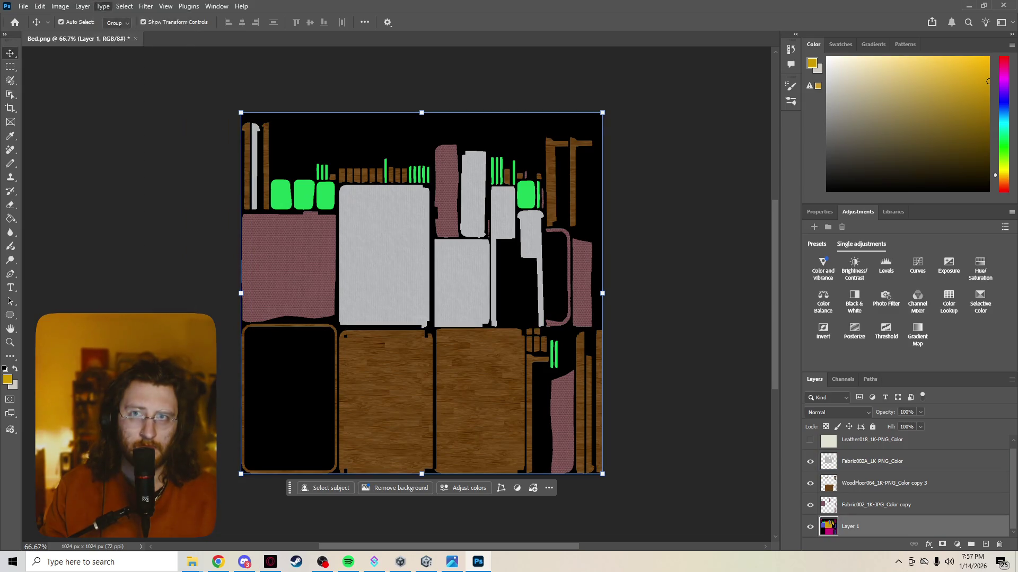
pyautogui.click(124, 6)
pyautogui.click(128, 109)
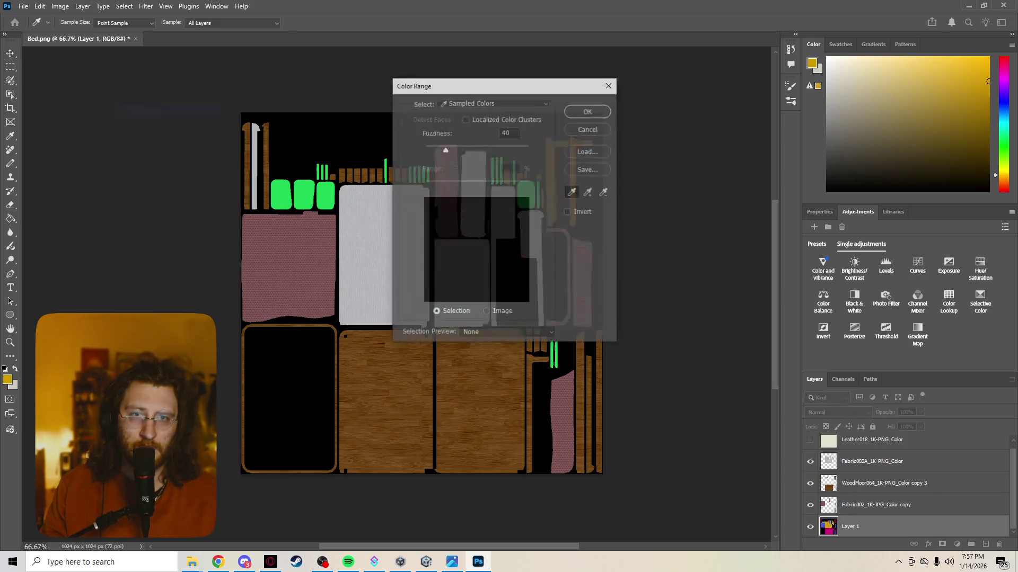
pyautogui.click(303, 195)
pyautogui.press('Return')
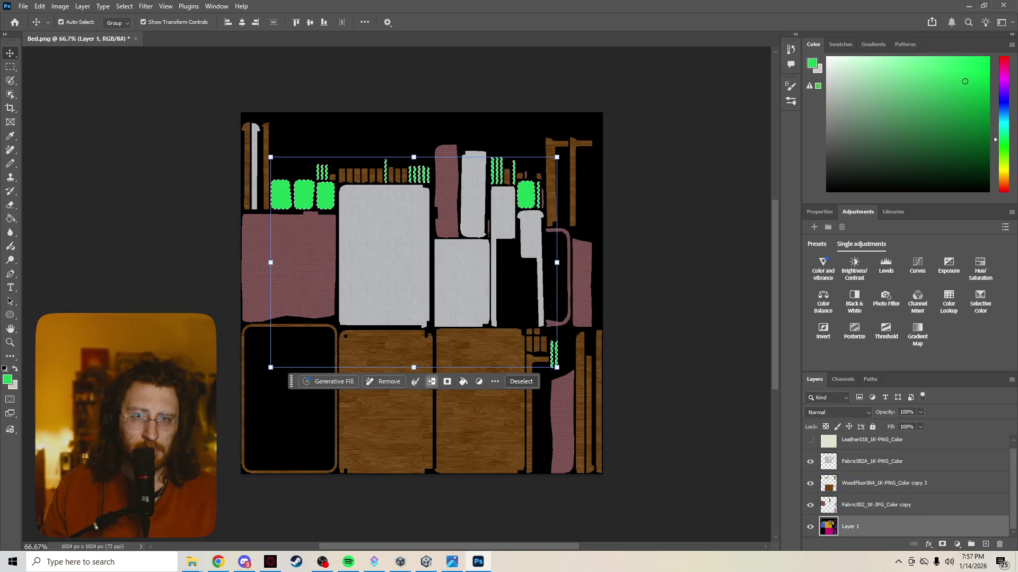
# Step: Show the leather layer, delete it outside the green selection, then deselect
pyautogui.click(872, 439)
pyautogui.click(809, 446)
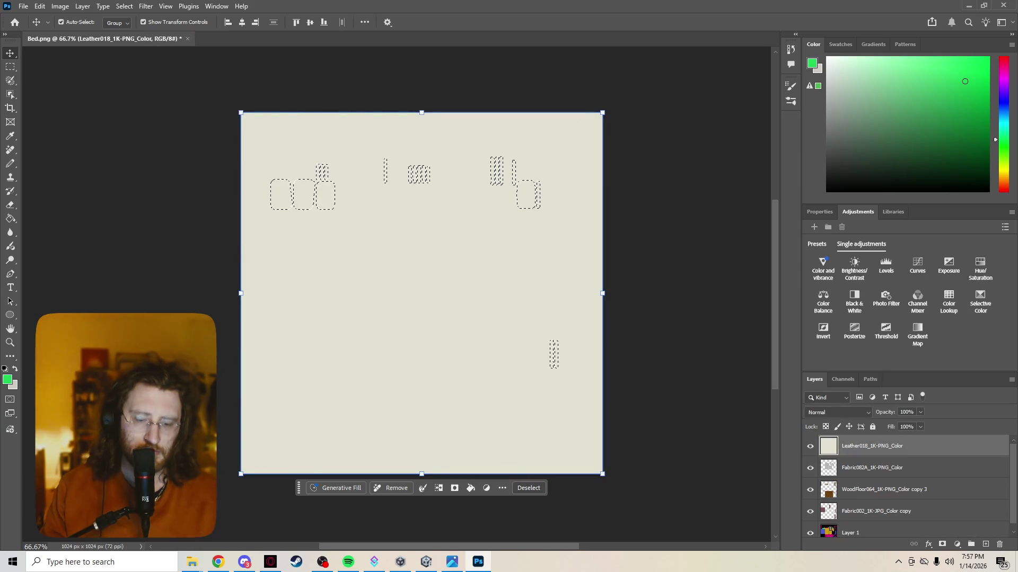
pyautogui.hotkey('alt', 'e')
pyautogui.press('Left')
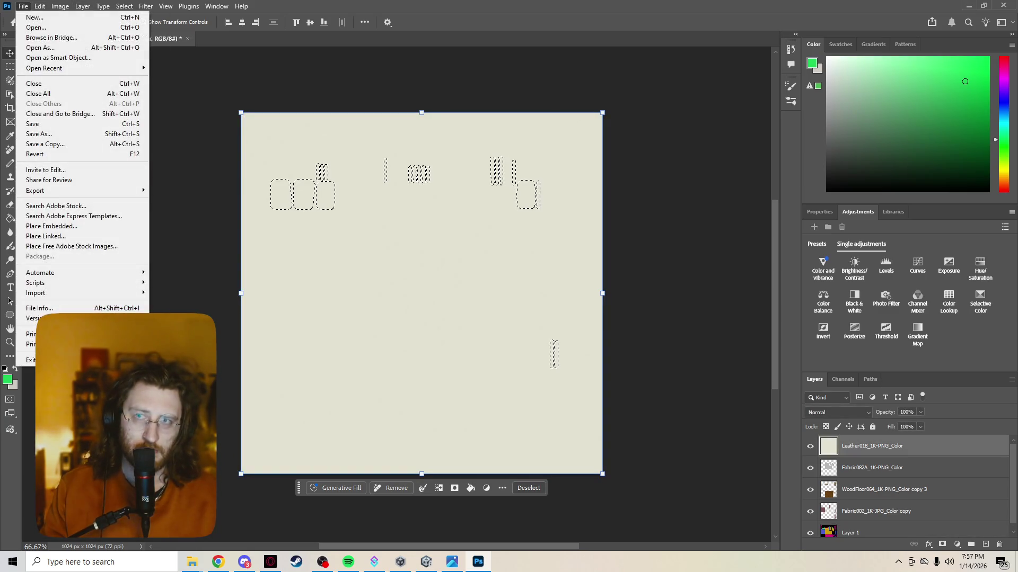
pyautogui.press('Escape')
pyautogui.hotkey('alt', 'e')
pyautogui.press('Down')
pyautogui.press('Down')
pyautogui.press('Down')
pyautogui.press('Down')
pyautogui.press('Down')
pyautogui.press('Down')
pyautogui.press('Return')
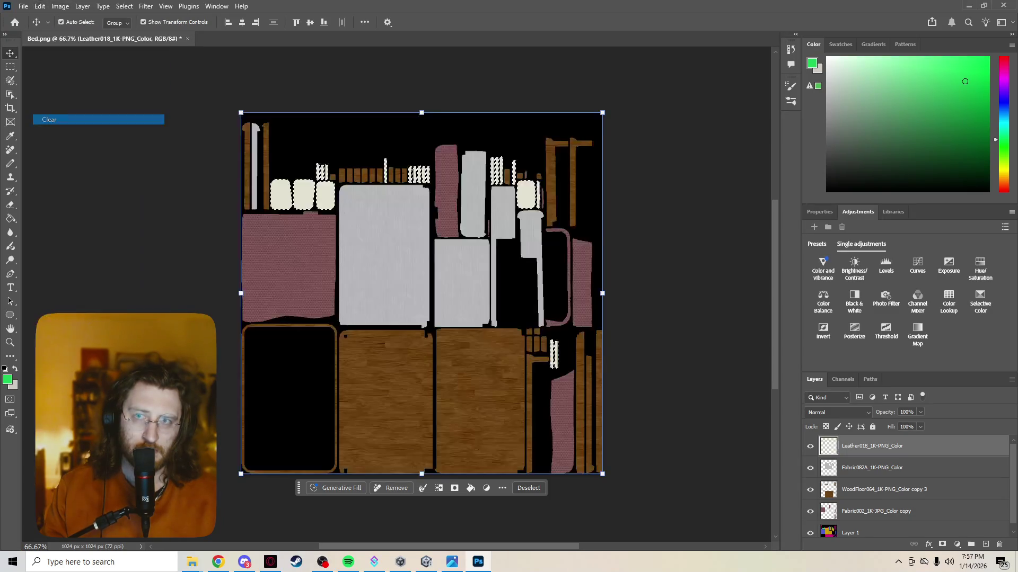
pyautogui.click(850, 533)
pyautogui.click(875, 511)
pyautogui.hotkey('ctrl', 'd')
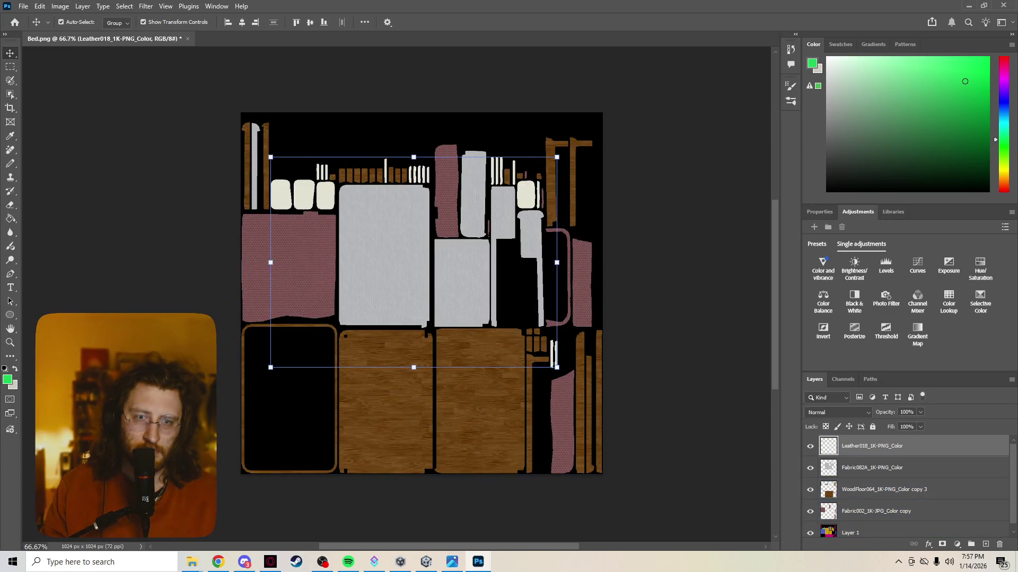
pyautogui.scroll(10, 493, 297)
pyautogui.scroll(-10, 421, 297)
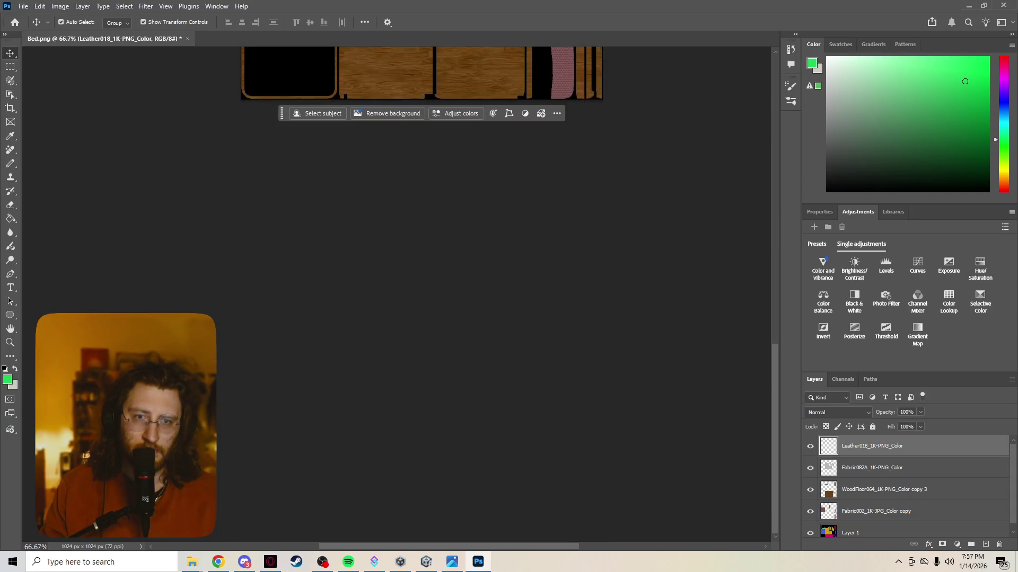
pyautogui.scroll(3, 421, 250)
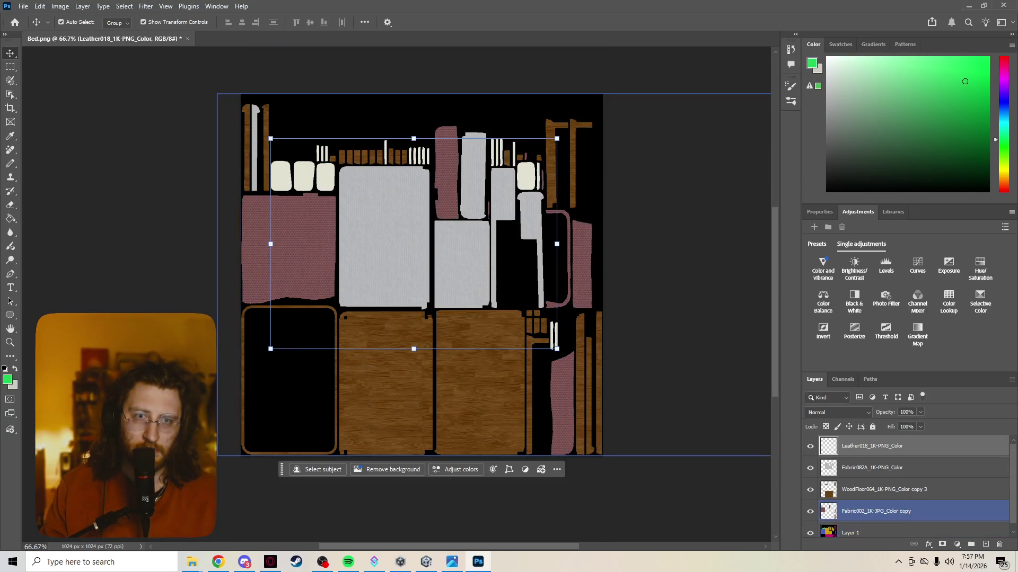
pyautogui.hotkey('alt', 'f')
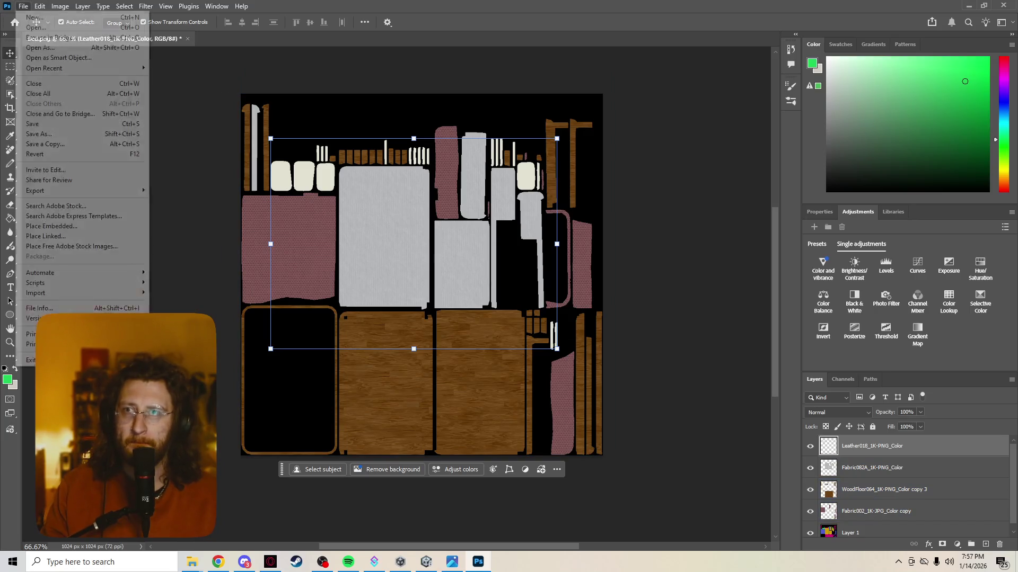
pyautogui.press('Down')
pyautogui.press('Down')
pyautogui.press('Down')
pyautogui.press('Return')
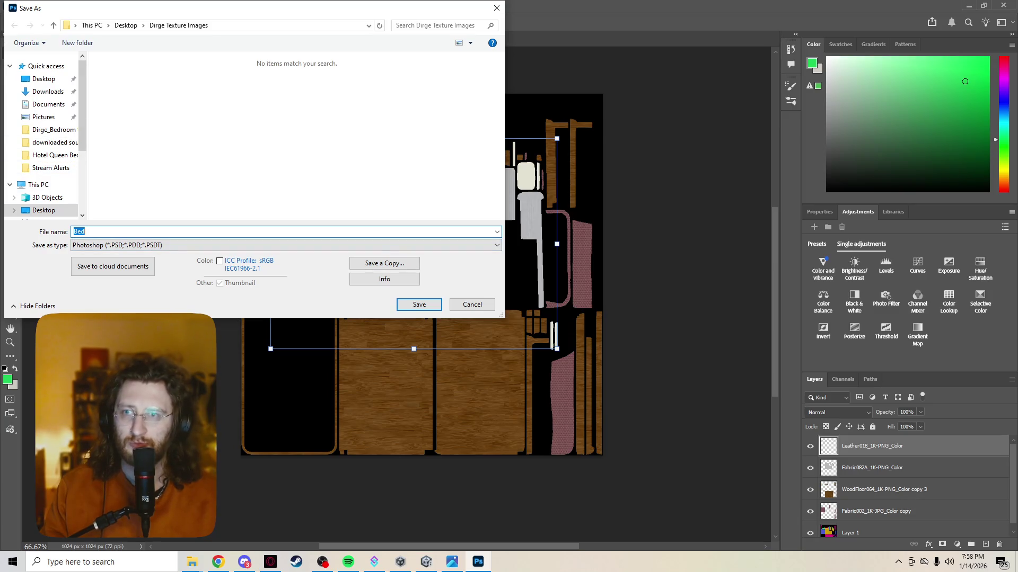
pyautogui.press('Tab')
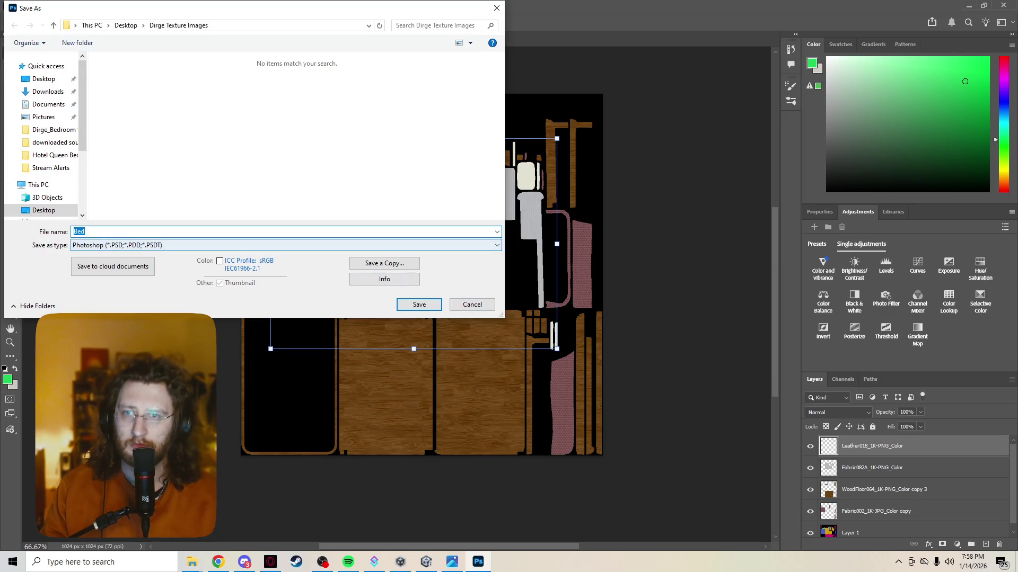
pyautogui.hotkey('alt', 'Down')
pyautogui.press('Escape')
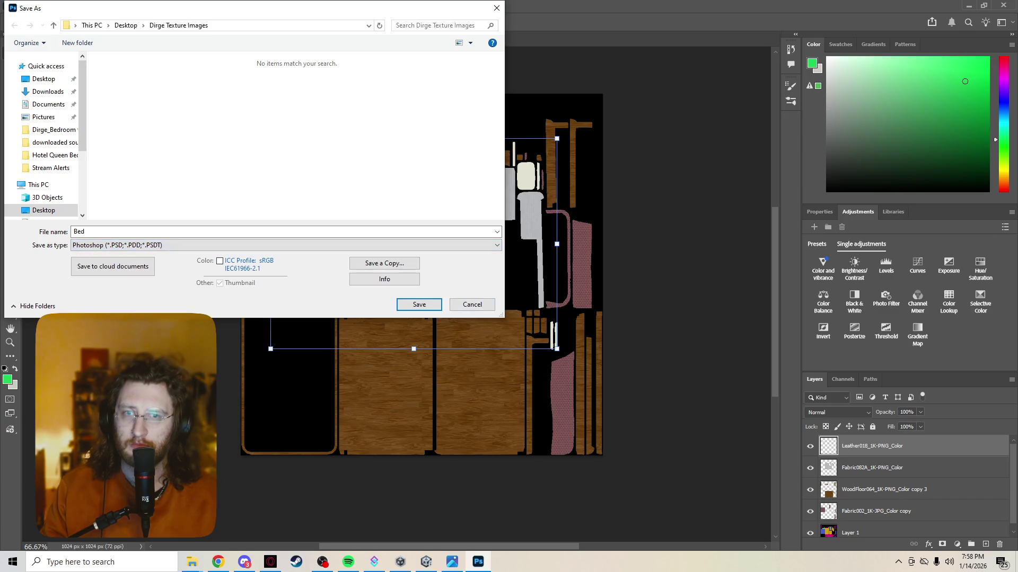
pyautogui.press('Escape')
pyautogui.hotkey('alt', 'f')
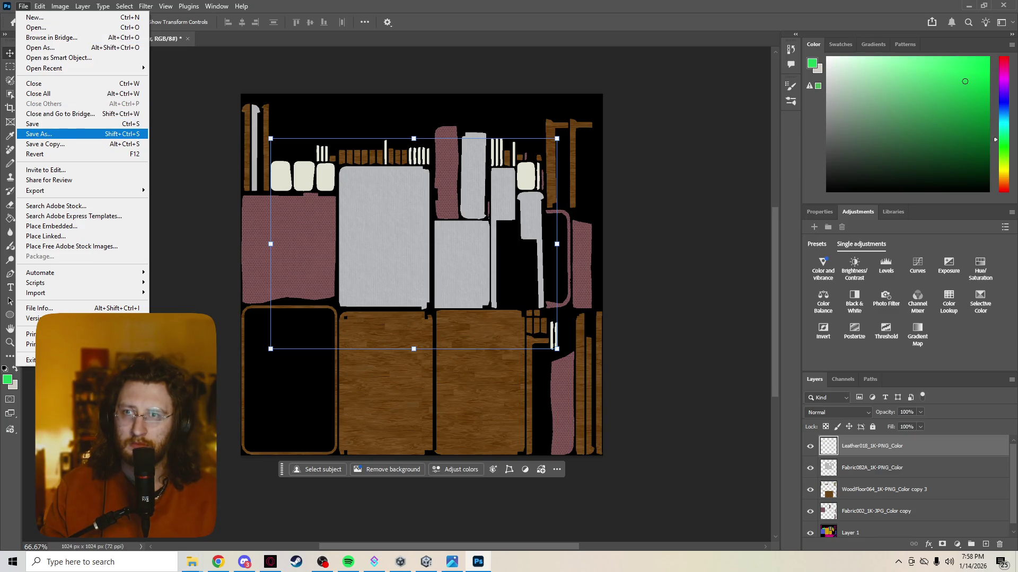
pyautogui.press('Down')
pyautogui.press('Down')
pyautogui.press('Down')
pyautogui.press('Right')
pyautogui.press('Down')
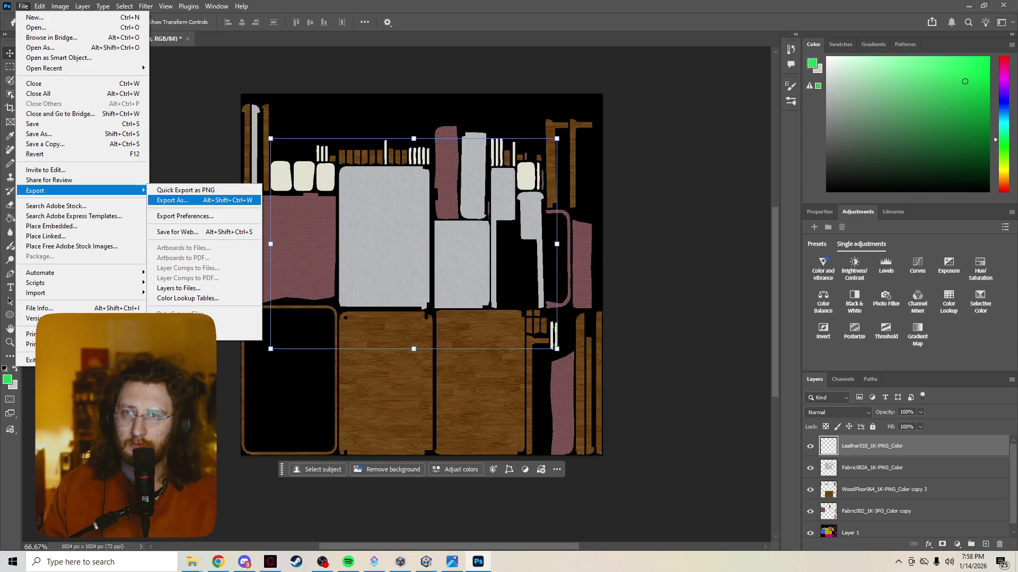
pyautogui.press('Up')
pyautogui.press('Return')
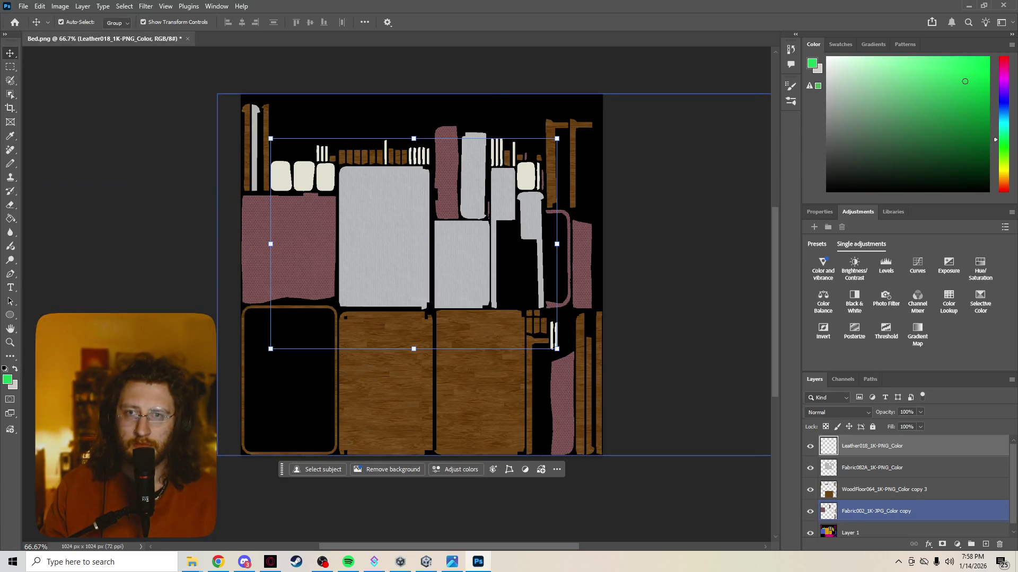
pyautogui.doubleClick(159, 103)
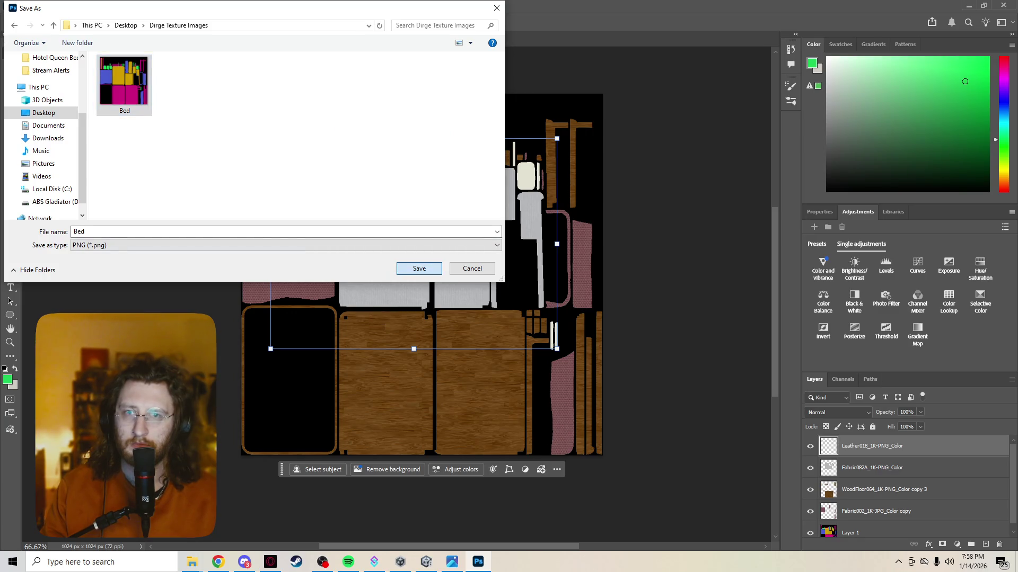
# Step: Export the textured map as Bed.png in Dirge Texture Images, replacing the existing file
pyautogui.click(78, 231)
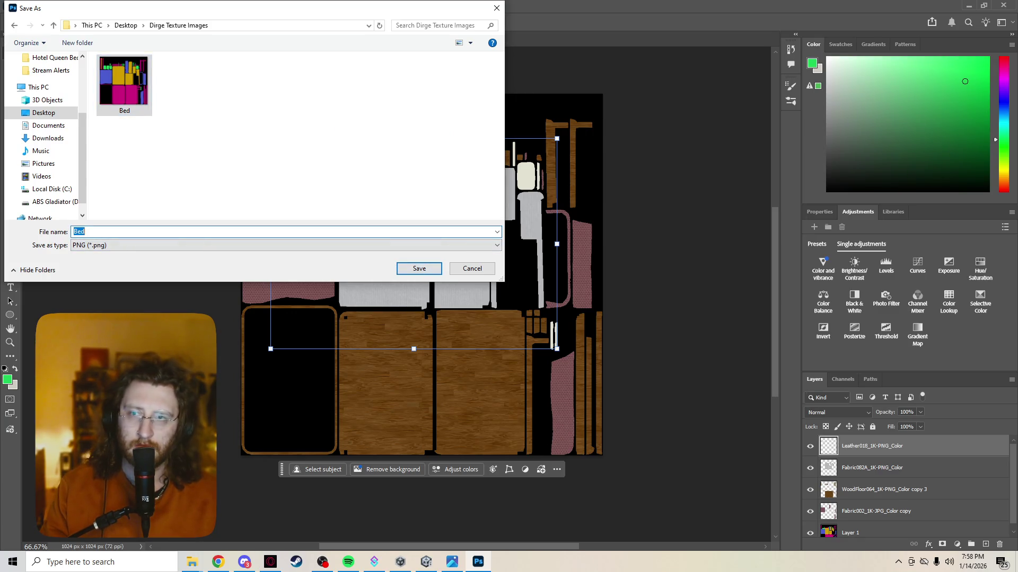
pyautogui.click(124, 84)
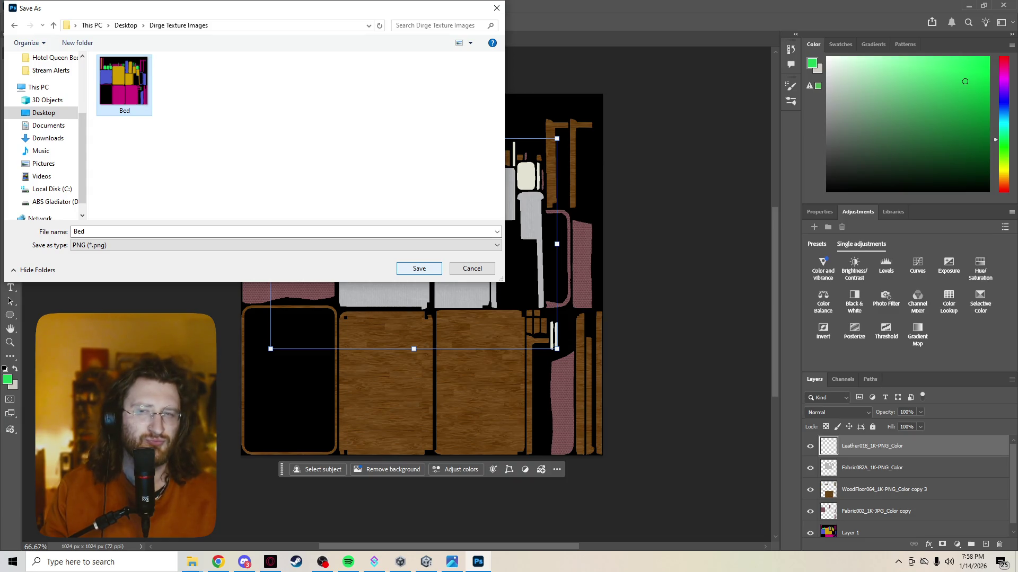
pyautogui.click(419, 268)
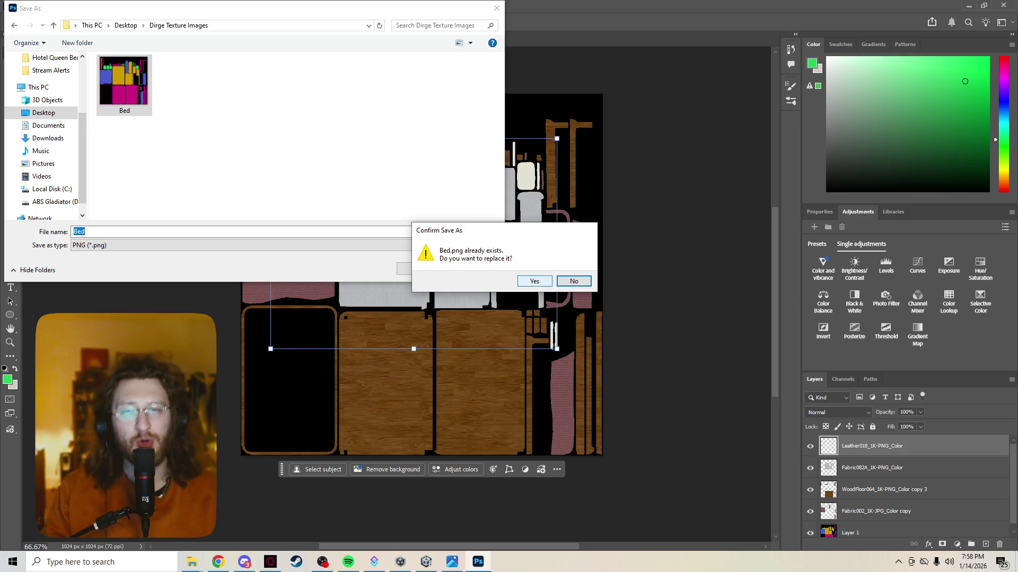
pyautogui.click(534, 281)
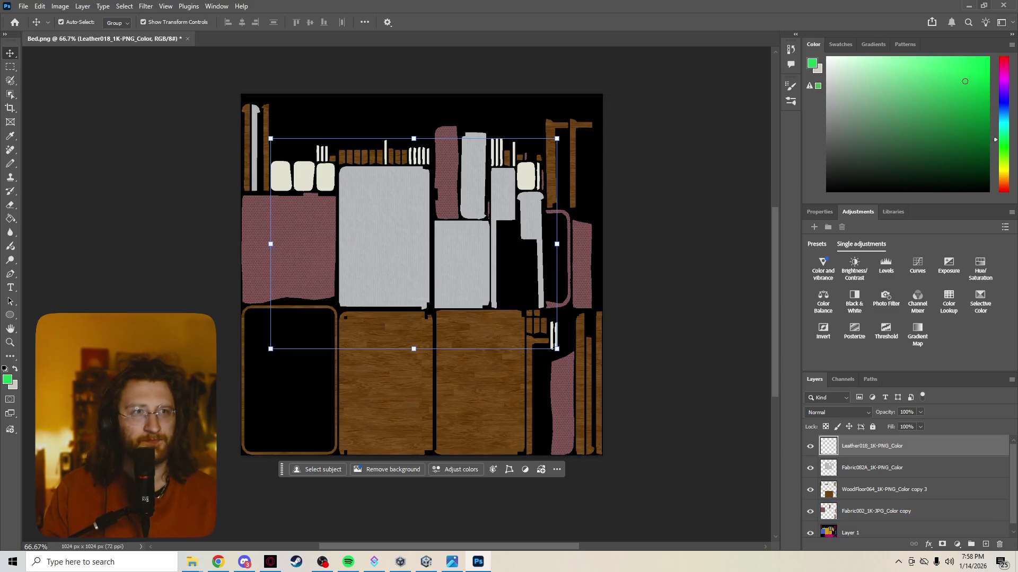
# Step: Quit Photoshop, agreeing to save changes to the document
pyautogui.click(1003, 4)
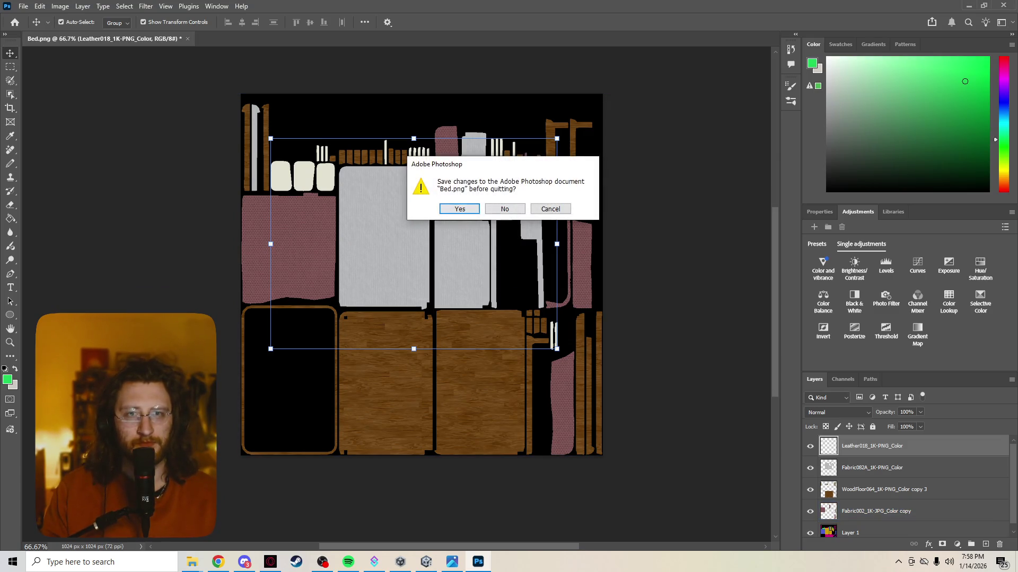
pyautogui.press('Return')
pyautogui.press('Return')
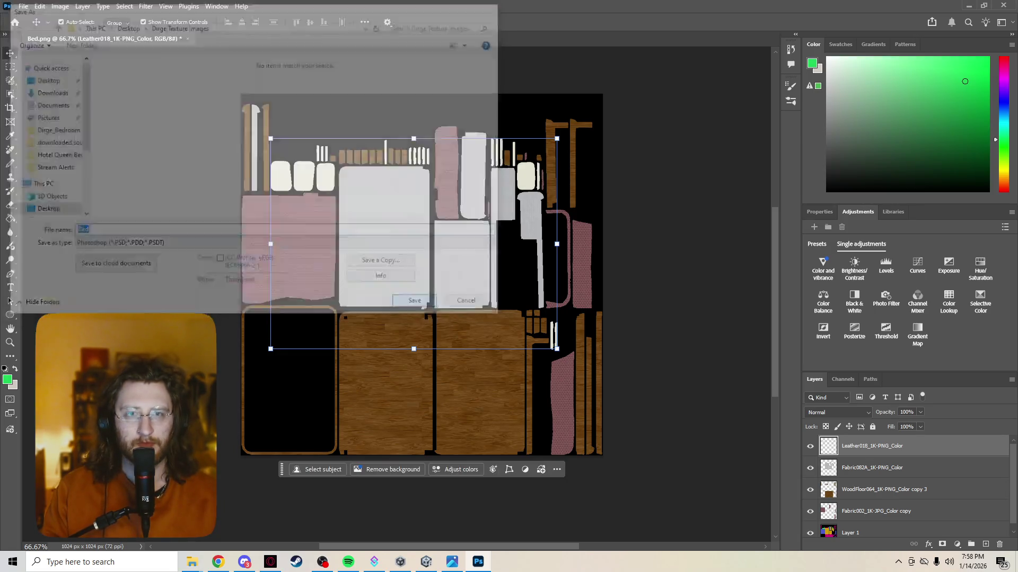
pyautogui.press('Return')
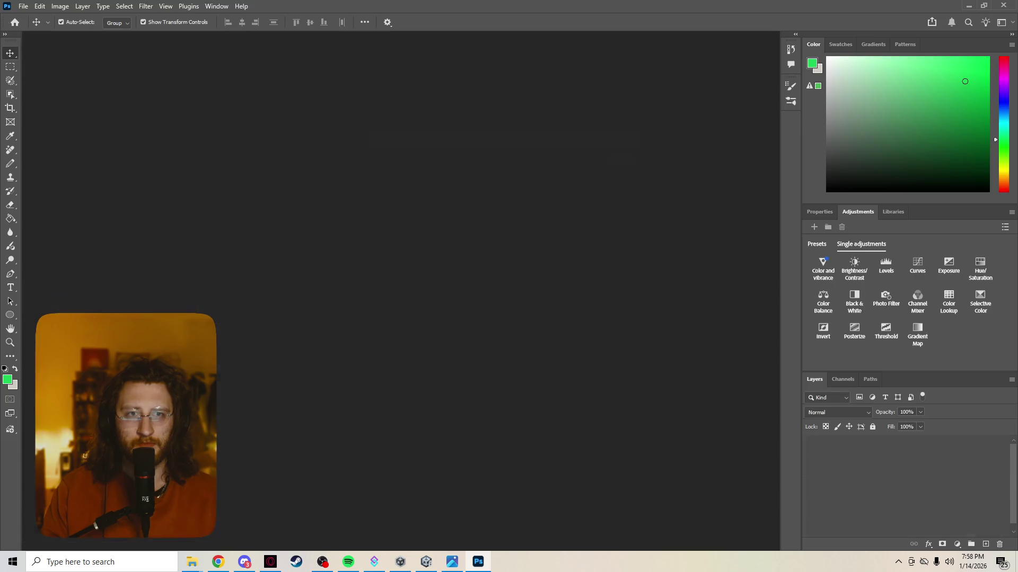
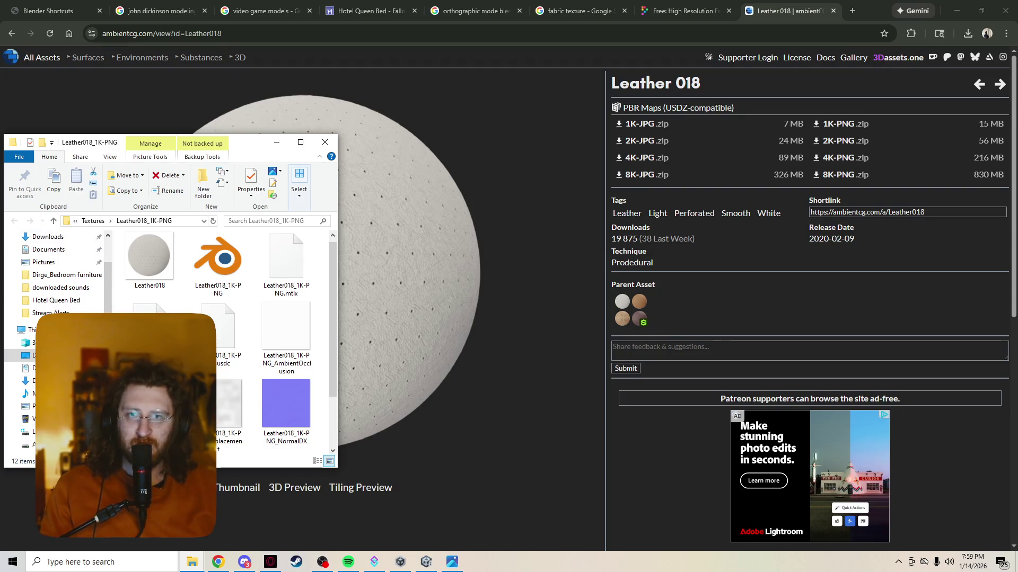
# Step: Close the texture folder window and launch Blender from the Windows search
pyautogui.click(325, 142)
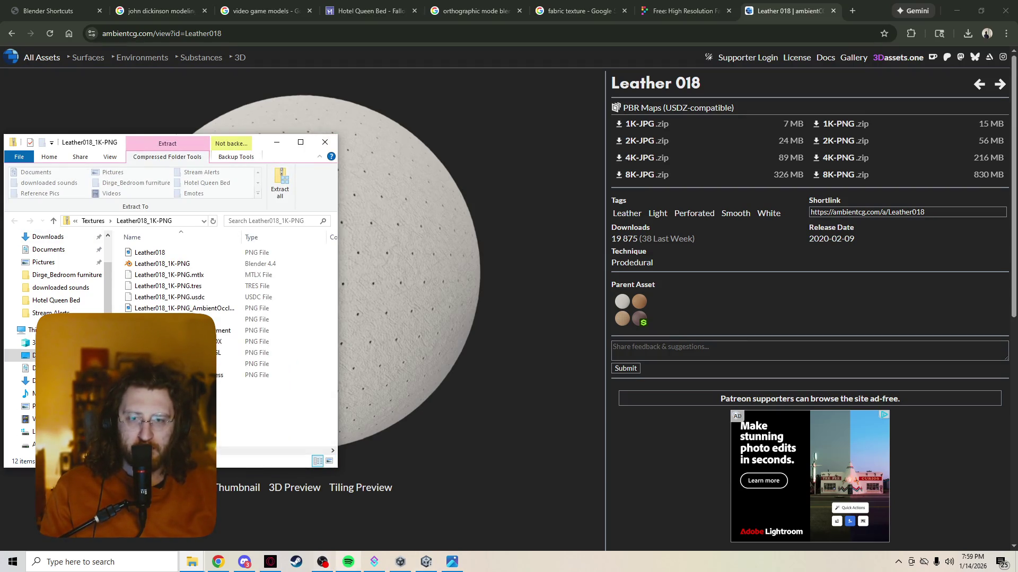
pyautogui.click(100, 562)
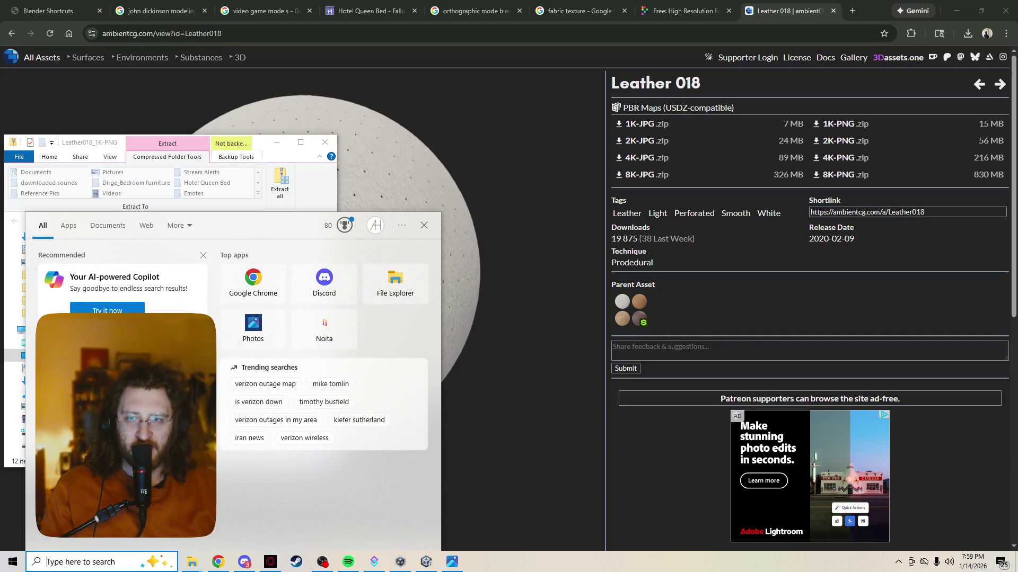
pyautogui.write('blender')
pyautogui.press('Return')
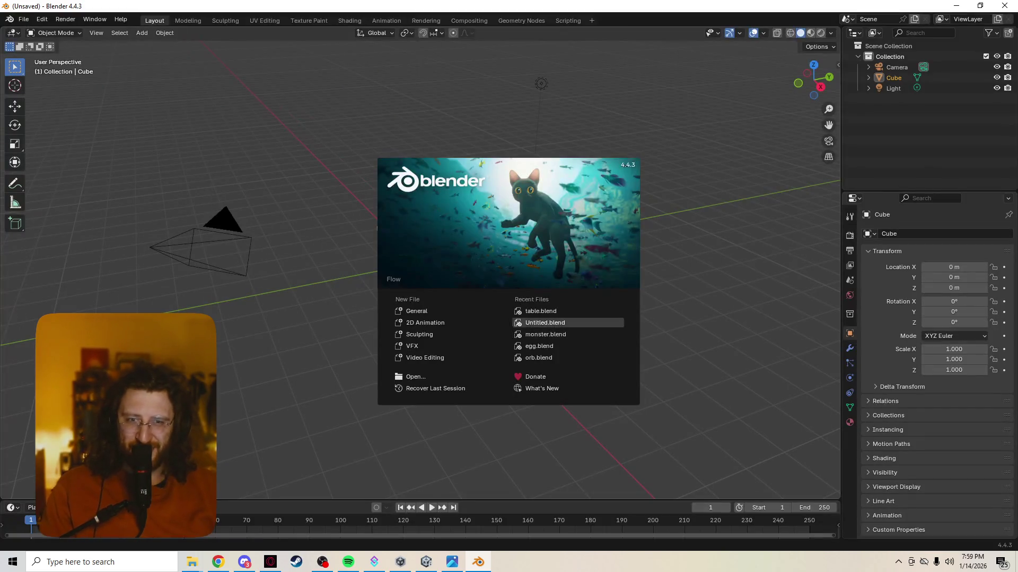
# Step: Open table.blend and inspect the bed in Material Preview shading from several angles
pyautogui.click(541, 311)
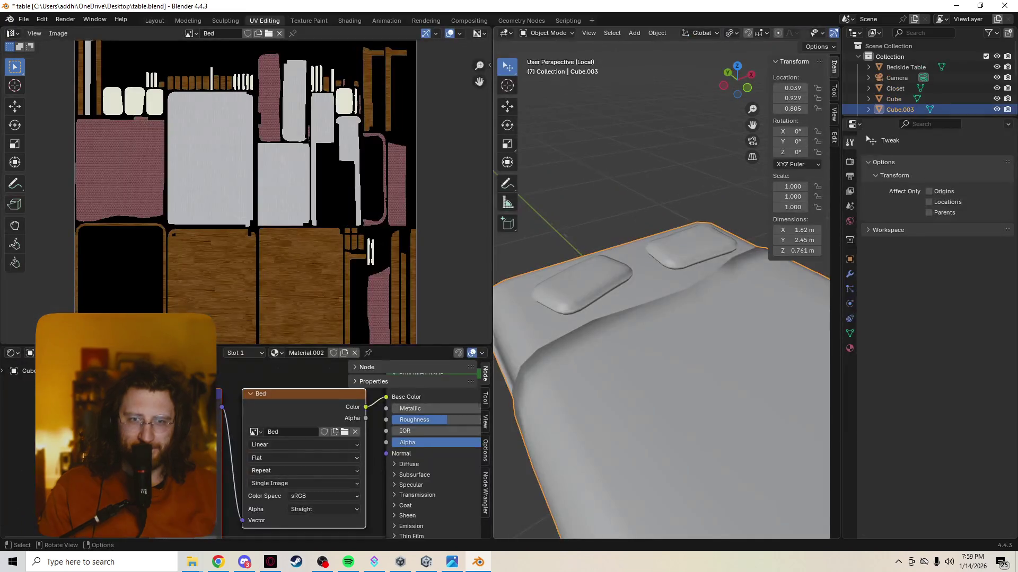
pyautogui.scroll(-5, 647, 332)
pyautogui.press('z')
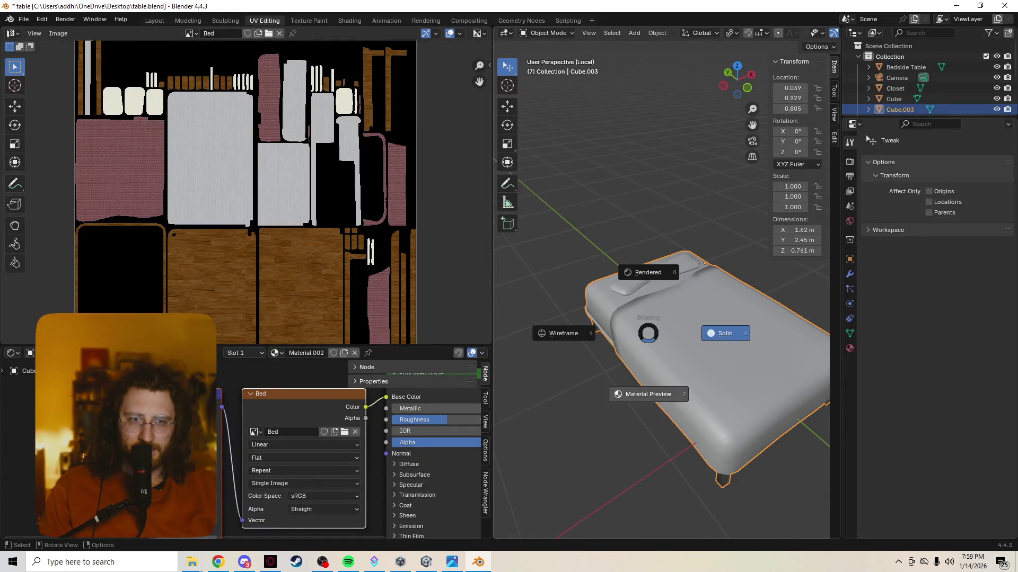
pyautogui.click(647, 394)
pyautogui.moveTo(648, 394); pyautogui.dragTo(583, 390, button='middle')
pyautogui.scroll(8, 583, 389)
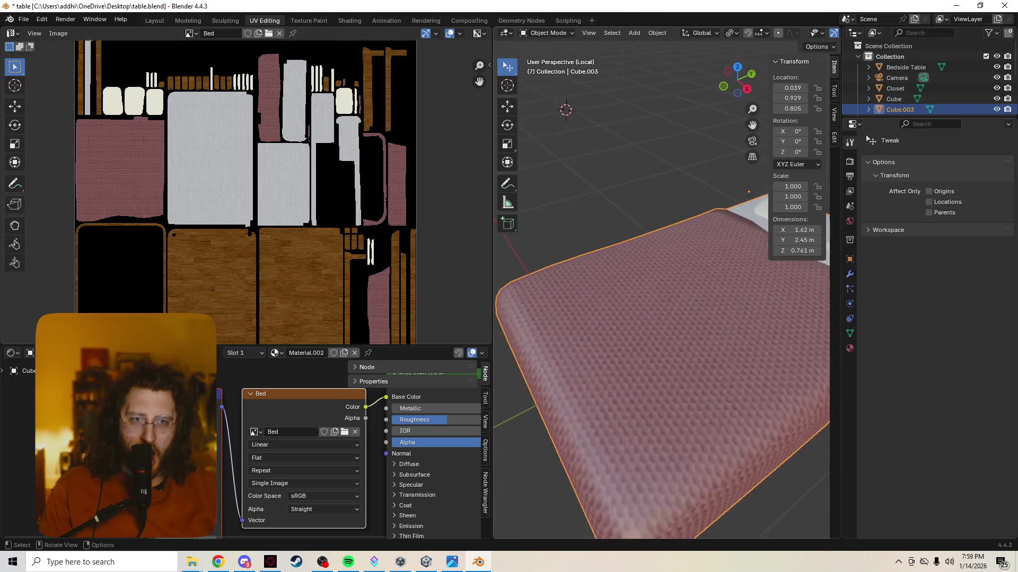
pyautogui.scroll(-4, 583, 390)
pyautogui.scroll(-3, 583, 390)
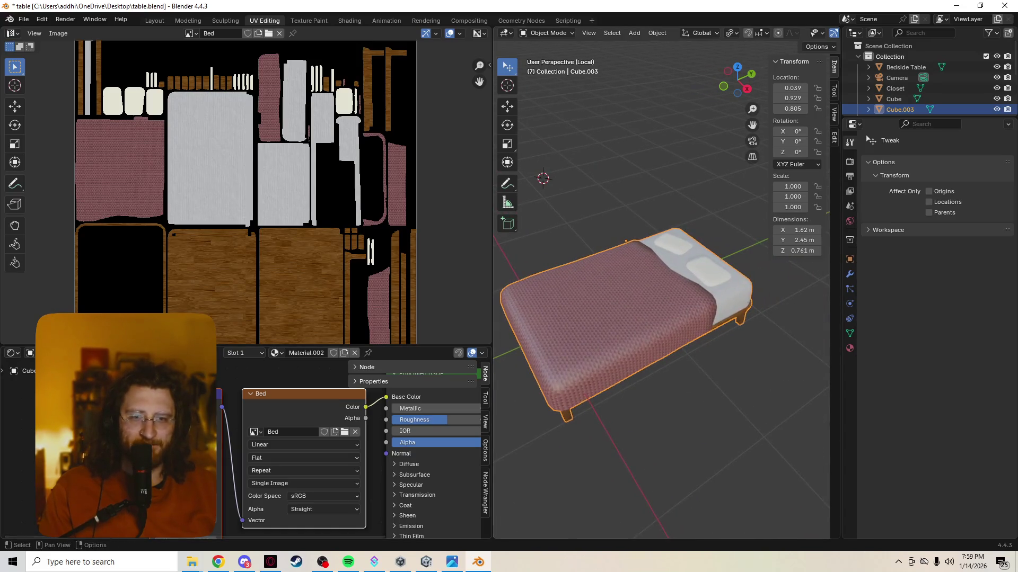
# Step: Quit Blender without saving the changes
pyautogui.click(1005, 6)
pyautogui.click(529, 300)
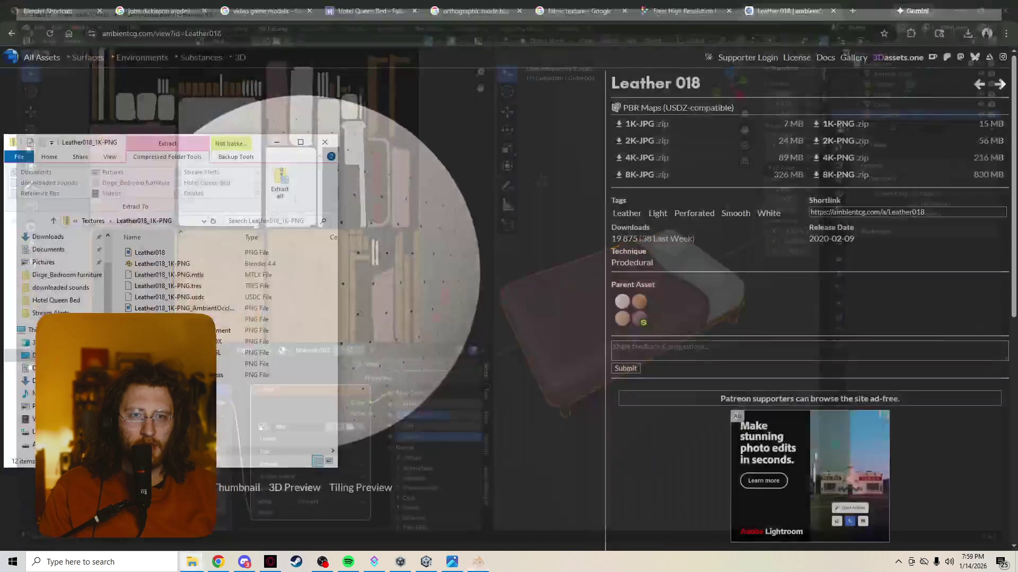
pyautogui.press('super')
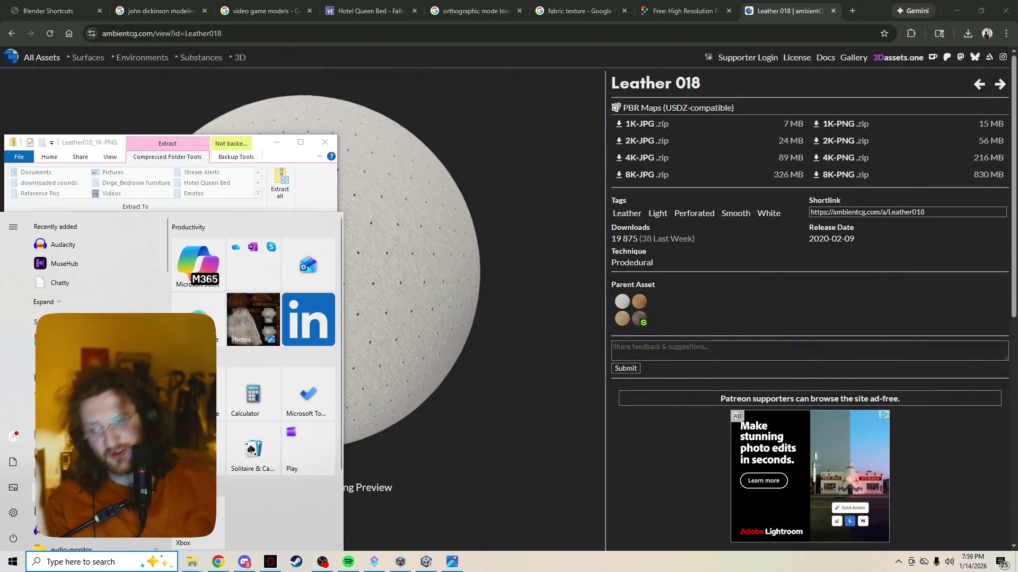
# Step: Merge the Leather018 and Fabric002 copy texture layers into a single layer
pyautogui.press('Escape')
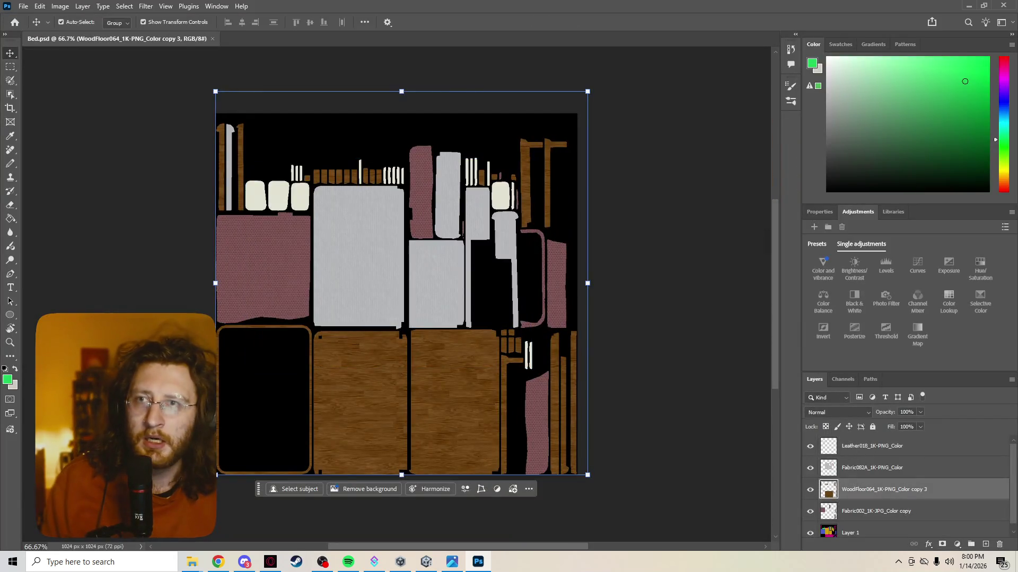
pyautogui.click(872, 445)
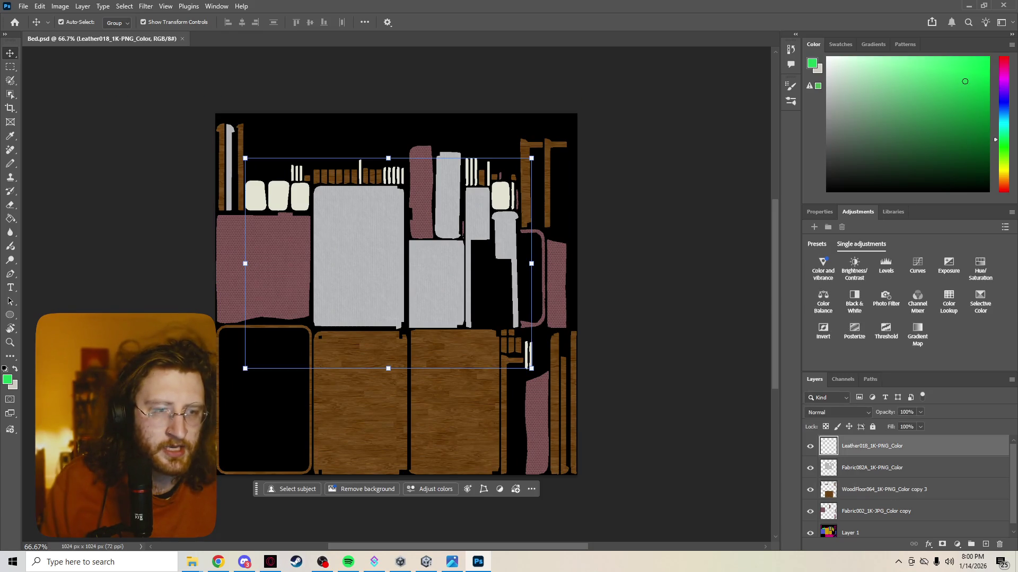
pyautogui.keyDown('shift'); pyautogui.click(876, 511); pyautogui.keyUp('shift')
pyautogui.rightClick(897, 490)
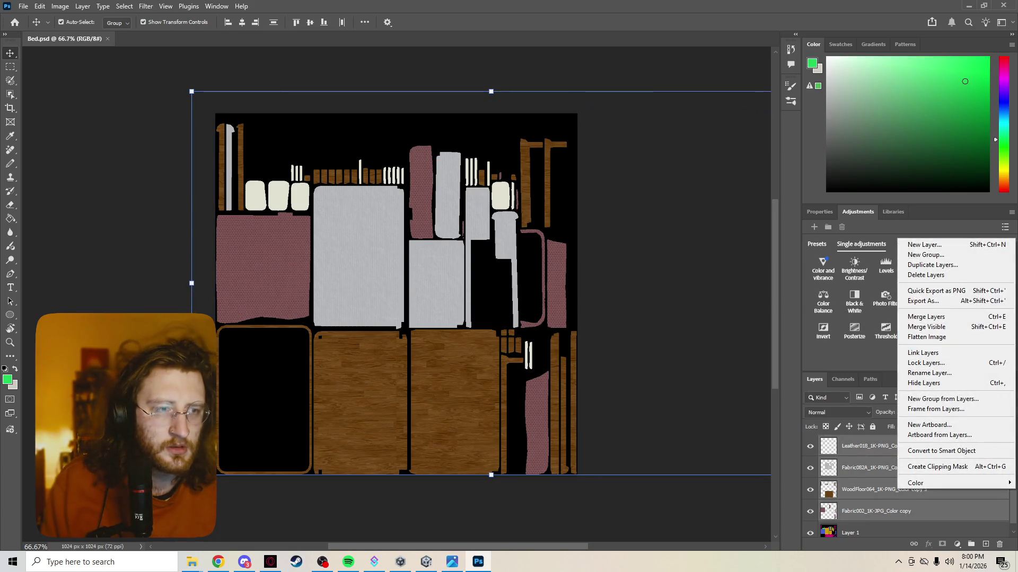
pyautogui.click(933, 317)
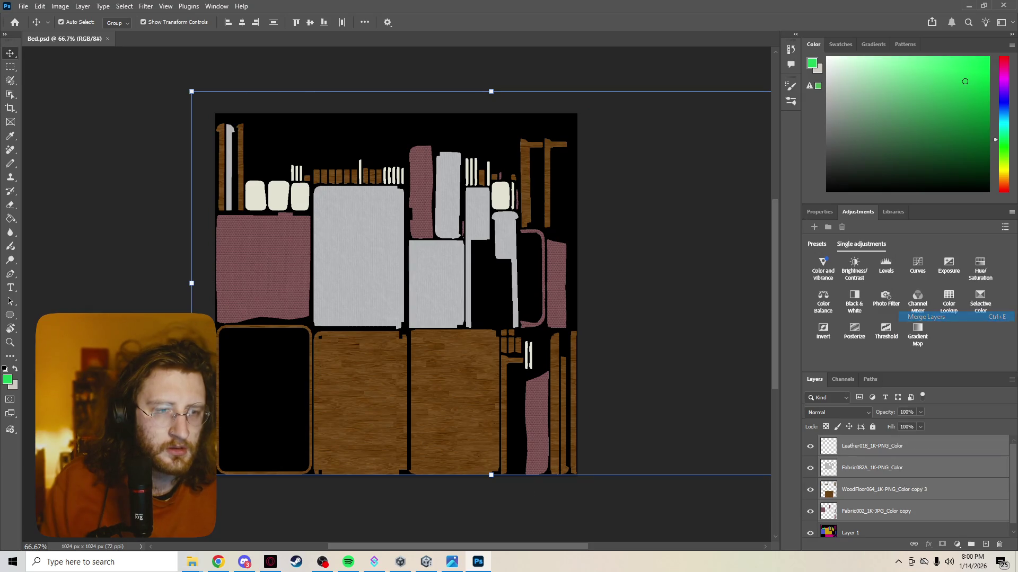
# Step: Resize the image from 1024 to 128 pixels square
pyautogui.click(60, 6)
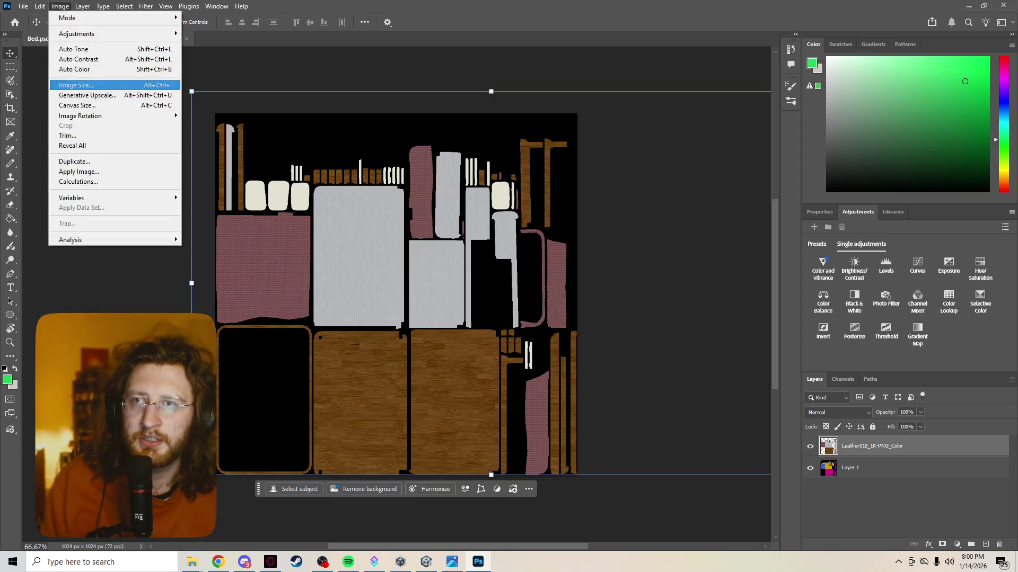
pyautogui.click(76, 85)
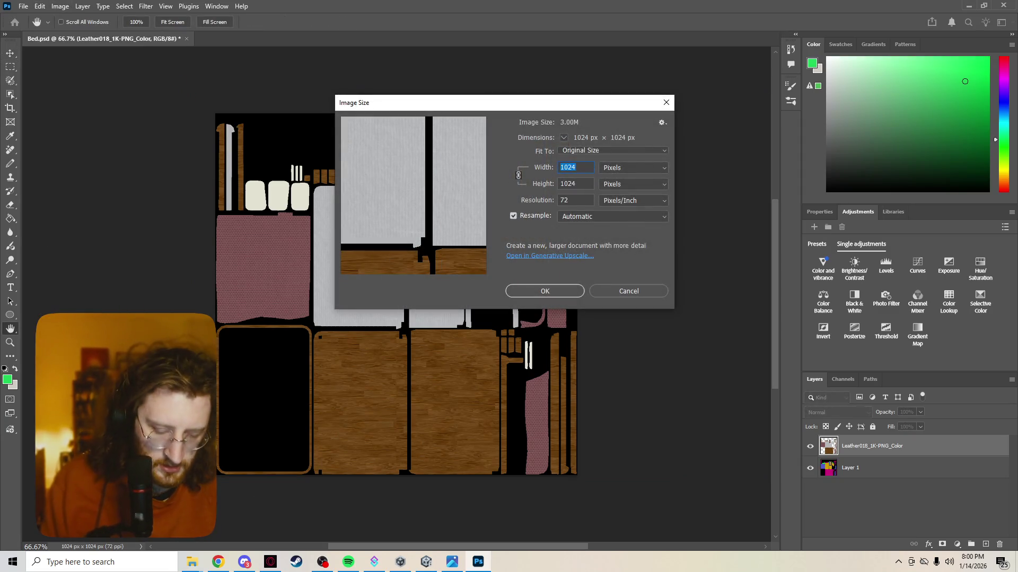
pyautogui.press('Return')
pyautogui.press('v')
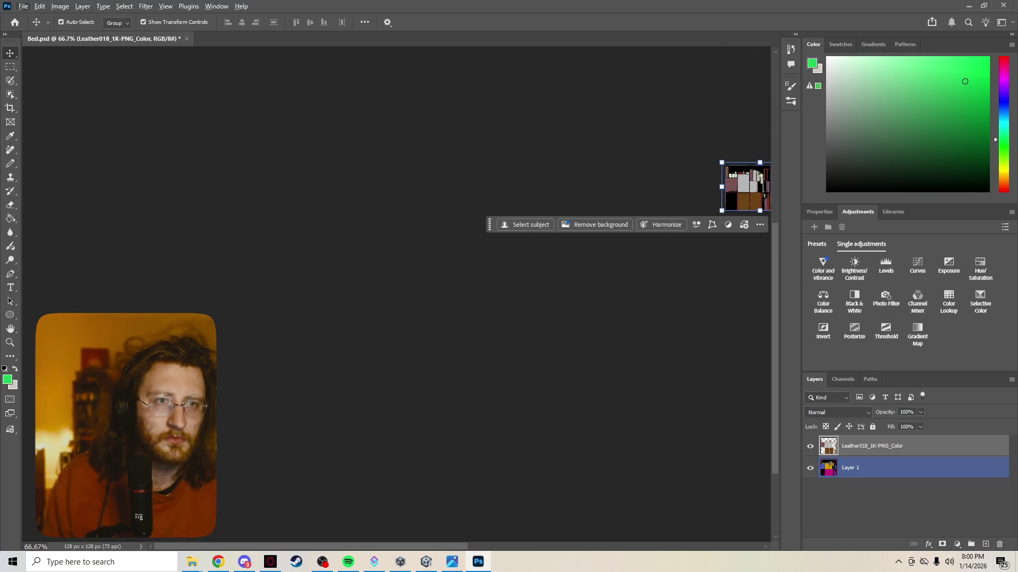
# Step: Hide Layer 1 so the transparent background shows, then deselect the merged layer
pyautogui.keyDown('alt'); pyautogui.scroll(5, 530, 170); pyautogui.keyUp('alt')
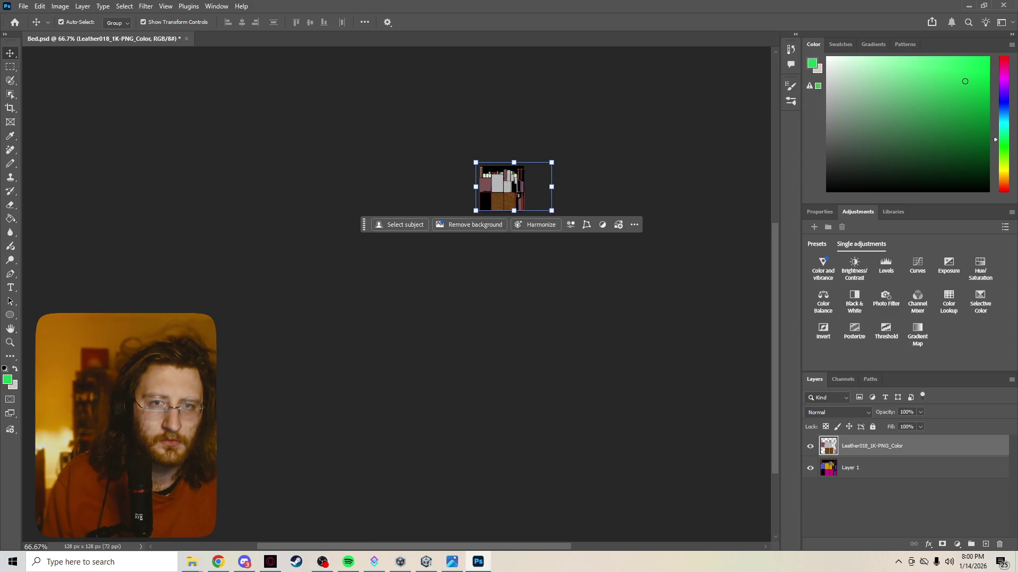
pyautogui.keyDown('alt'); pyautogui.scroll(8, 533, 138); pyautogui.keyUp('alt')
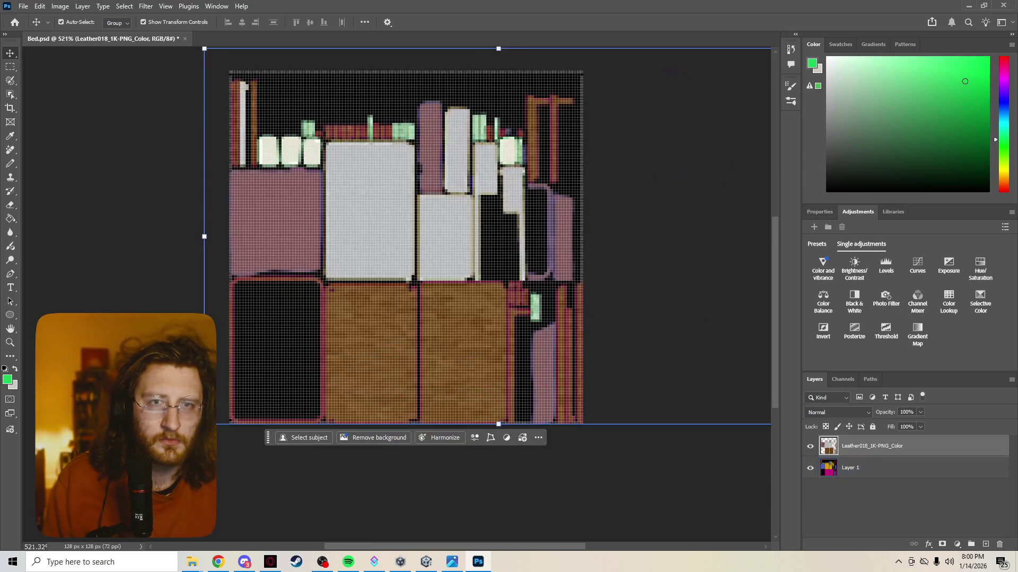
pyautogui.keyDown('alt'); pyautogui.scroll(-2, 529, 136); pyautogui.keyUp('alt')
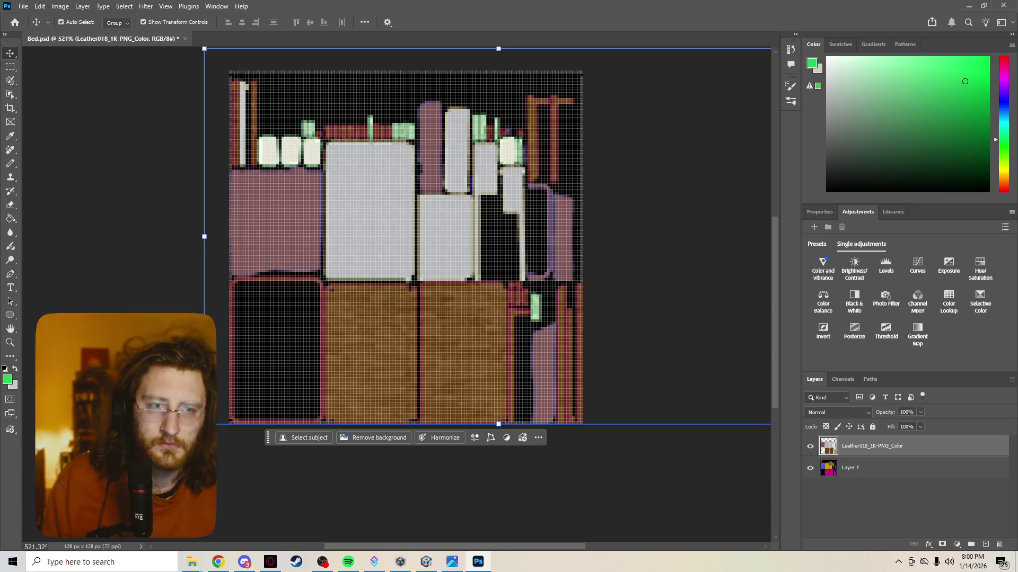
pyautogui.click(810, 467)
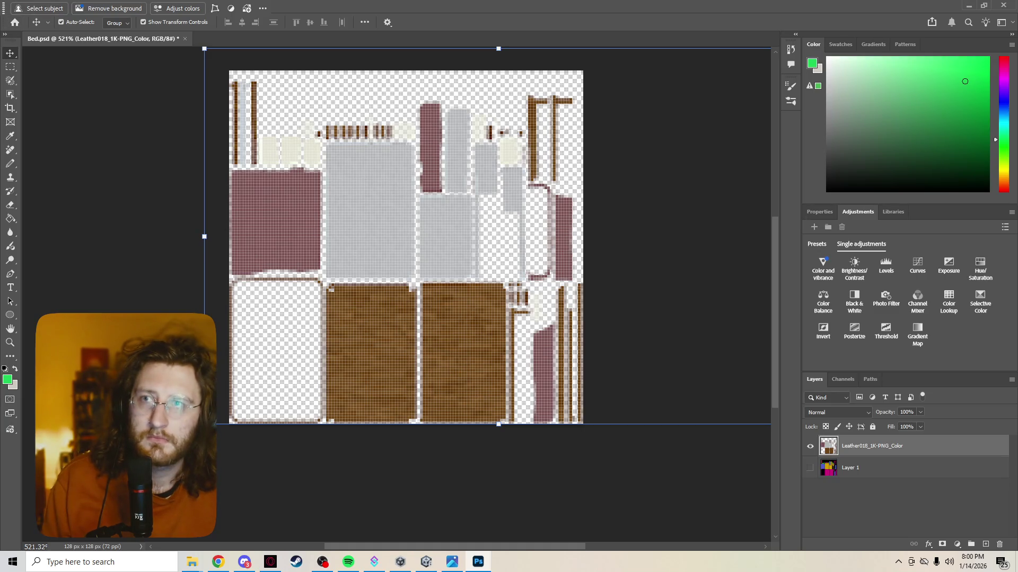
pyautogui.click(901, 509)
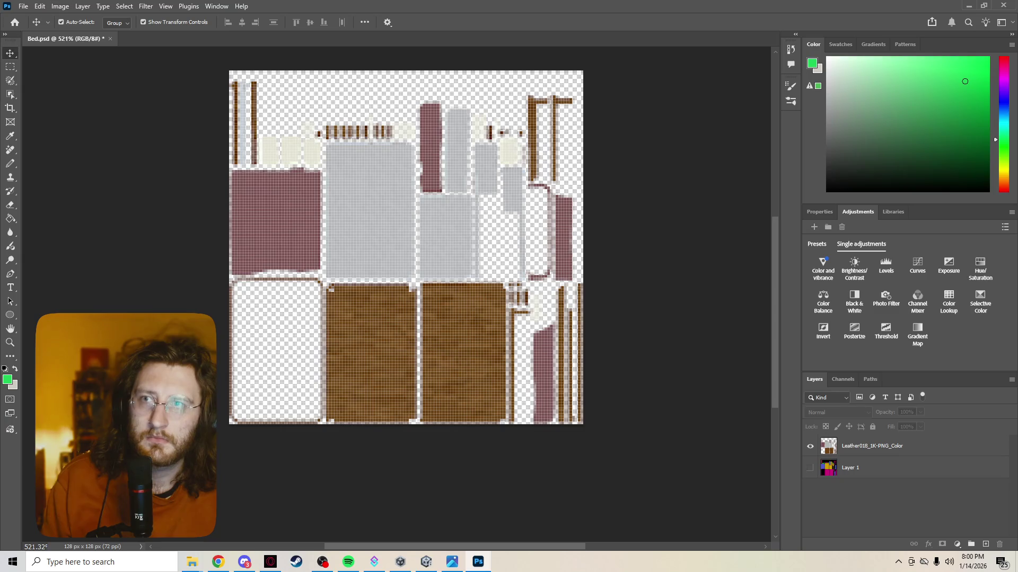
# Step: Export the image as PNG over the existing Bed.png, then save Bed.psd and quit Photoshop
pyautogui.click(23, 6)
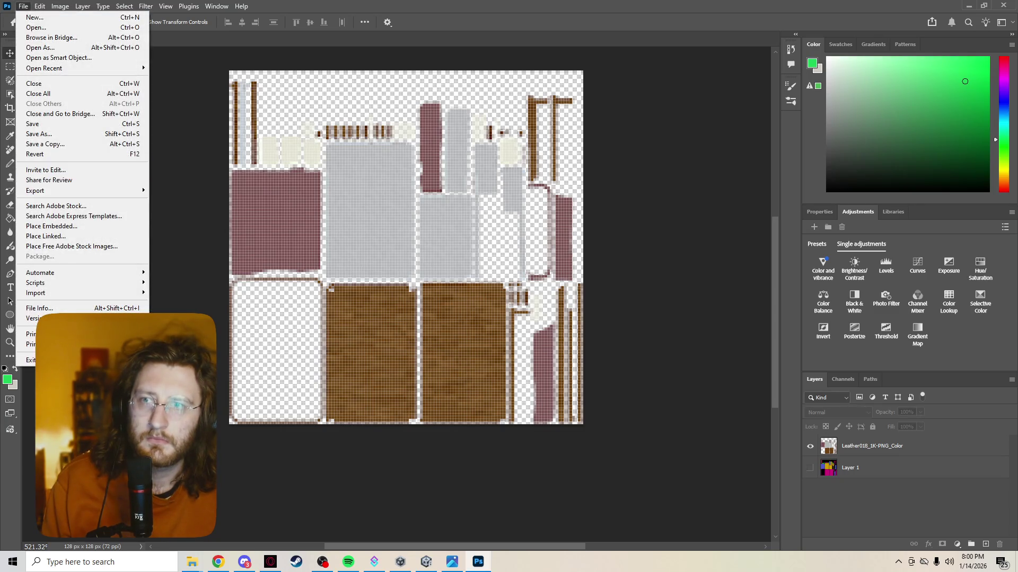
pyautogui.moveTo(80, 190)
pyautogui.click(186, 190)
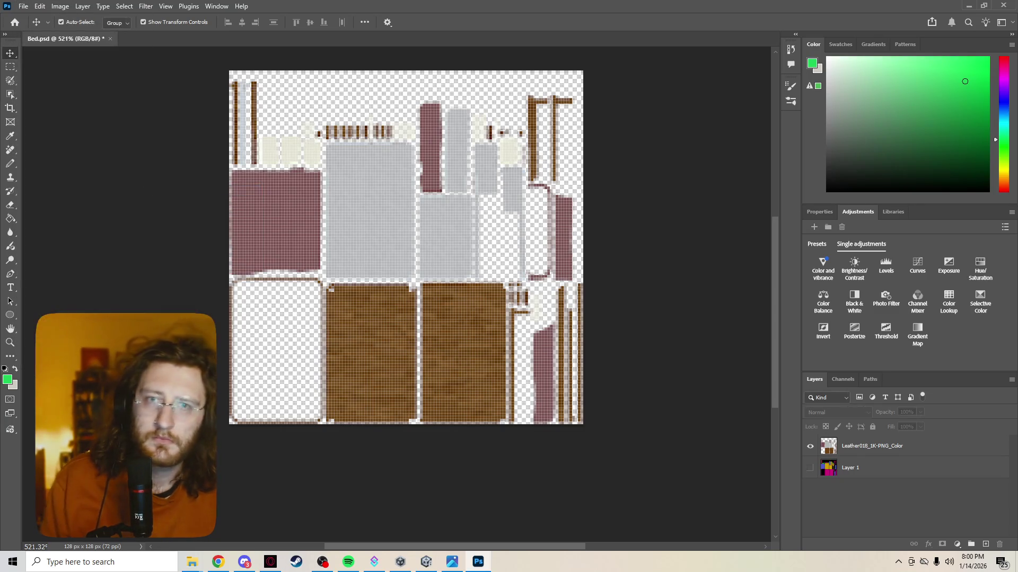
pyautogui.click(124, 82)
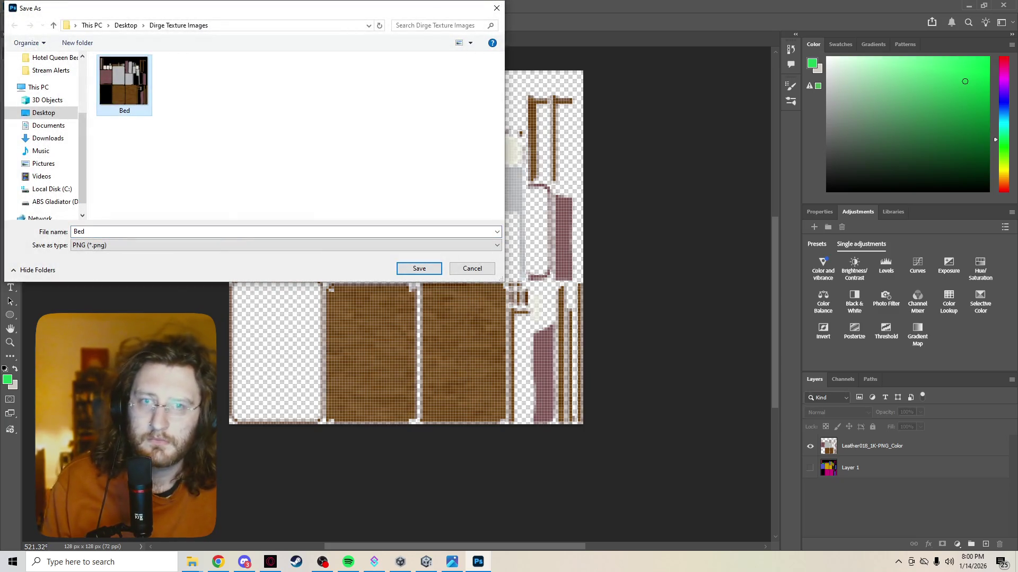
pyautogui.press('Return')
pyautogui.press('y')
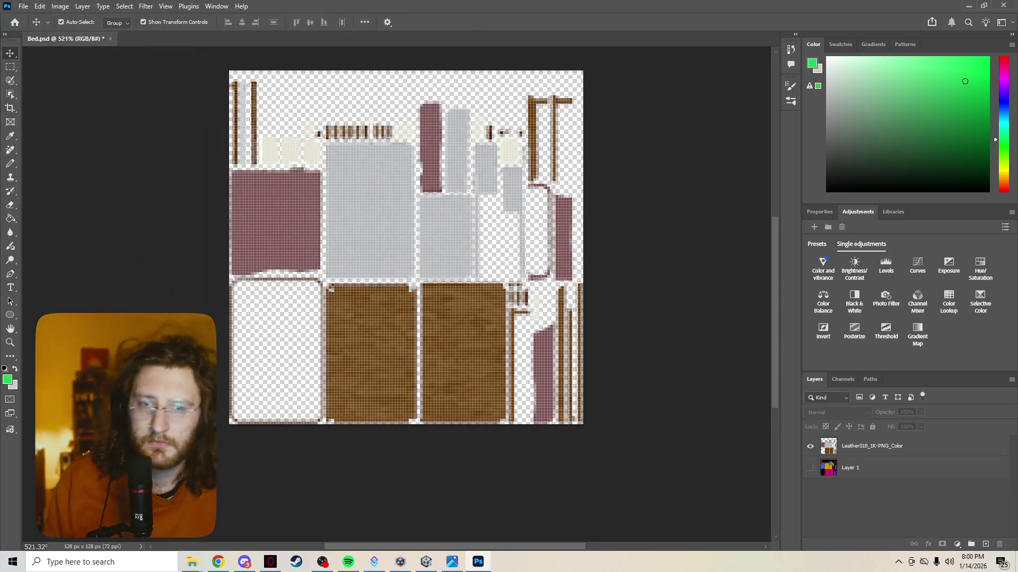
pyautogui.hotkey('ctrl', 'q')
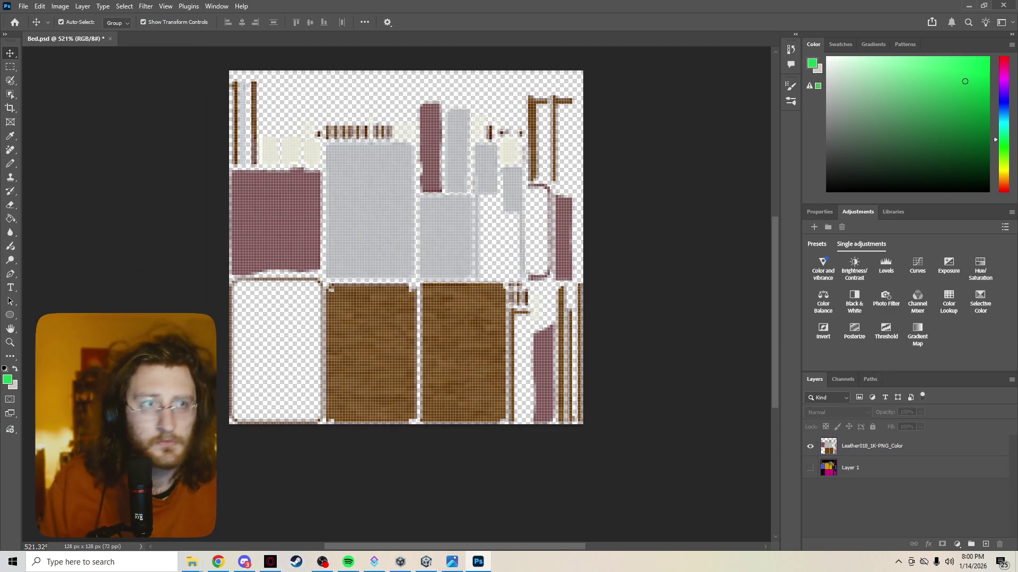
pyautogui.press('Return')
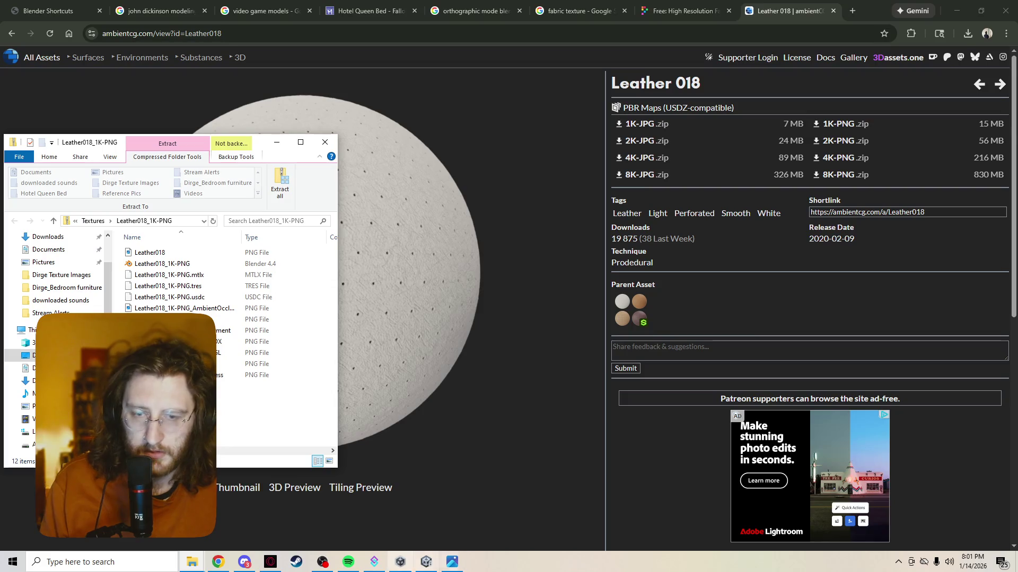
# Step: Close the unneeded reference tabs in the web browser
pyautogui.hotkey('alt', 'Tab')
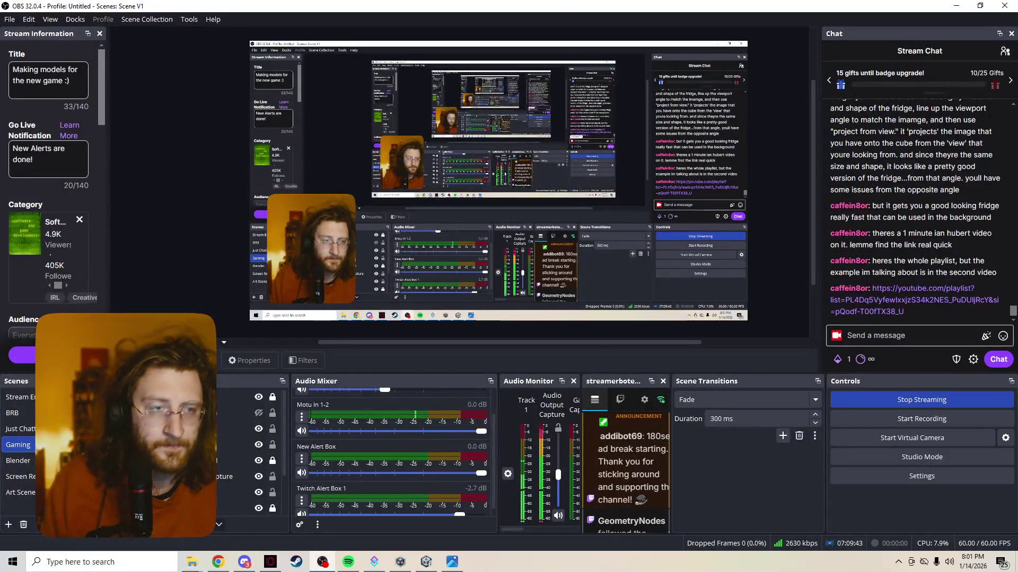
pyautogui.hotkey('alt', 'Tab')
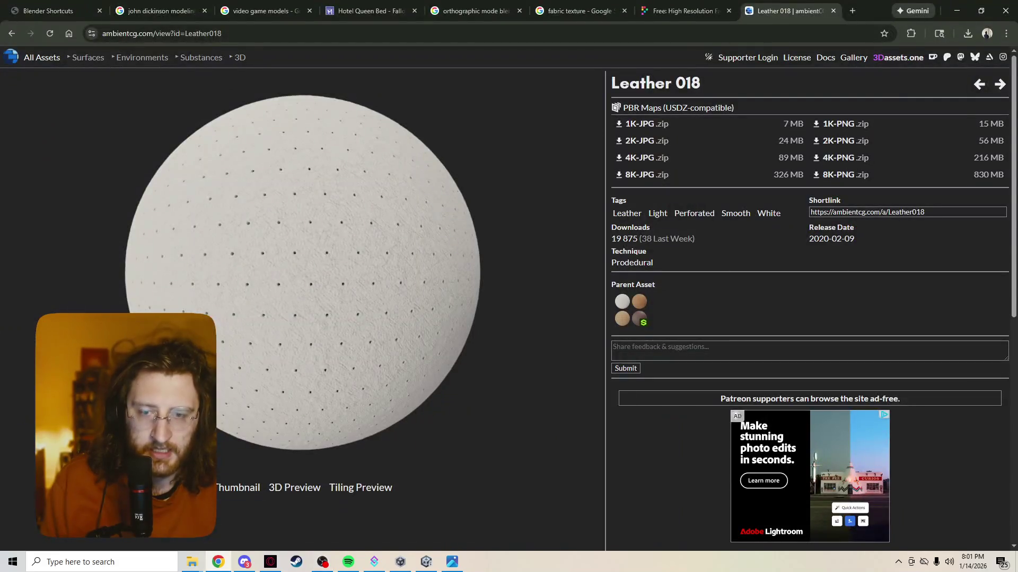
pyautogui.click(99, 11)
pyautogui.click(99, 11)
pyautogui.click(53, 10)
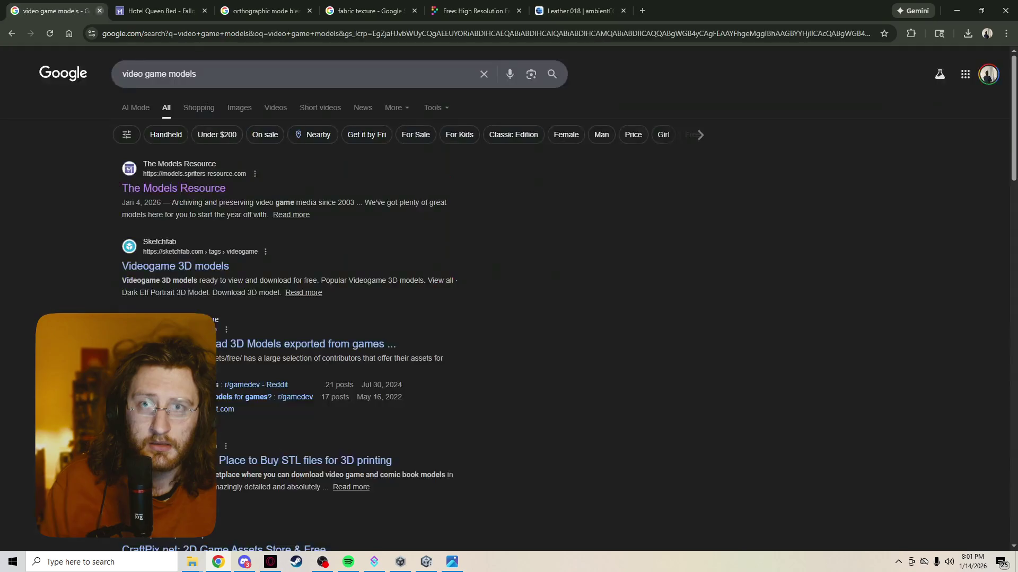
pyautogui.click(99, 11)
pyautogui.click(99, 11)
pyautogui.click(99, 10)
pyautogui.click(99, 10)
pyautogui.click(99, 10)
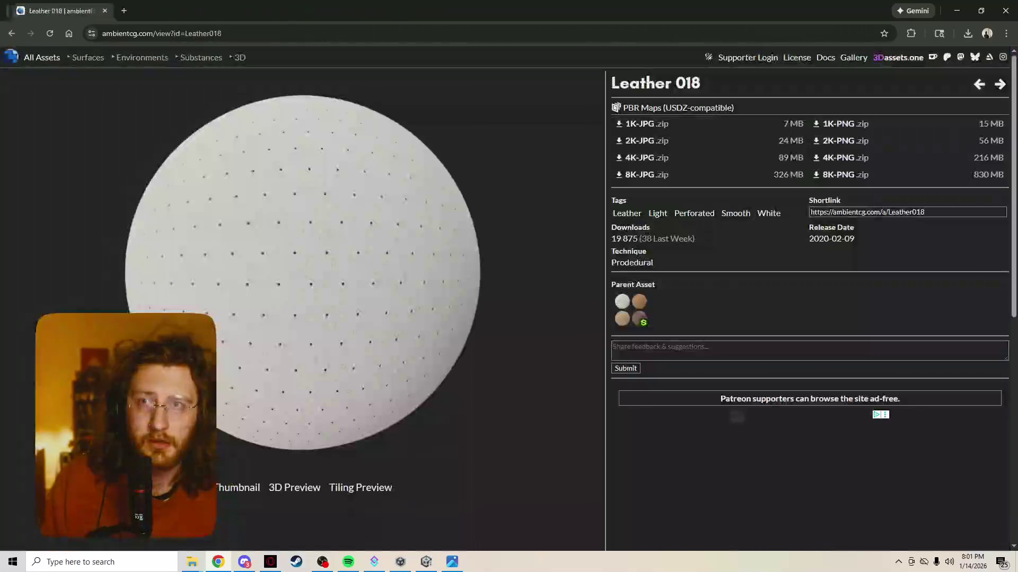
# Step: Minimize OBS, close both texture folder windows, and launch Blender from Windows search
pyautogui.hotkey('alt', 'Tab')
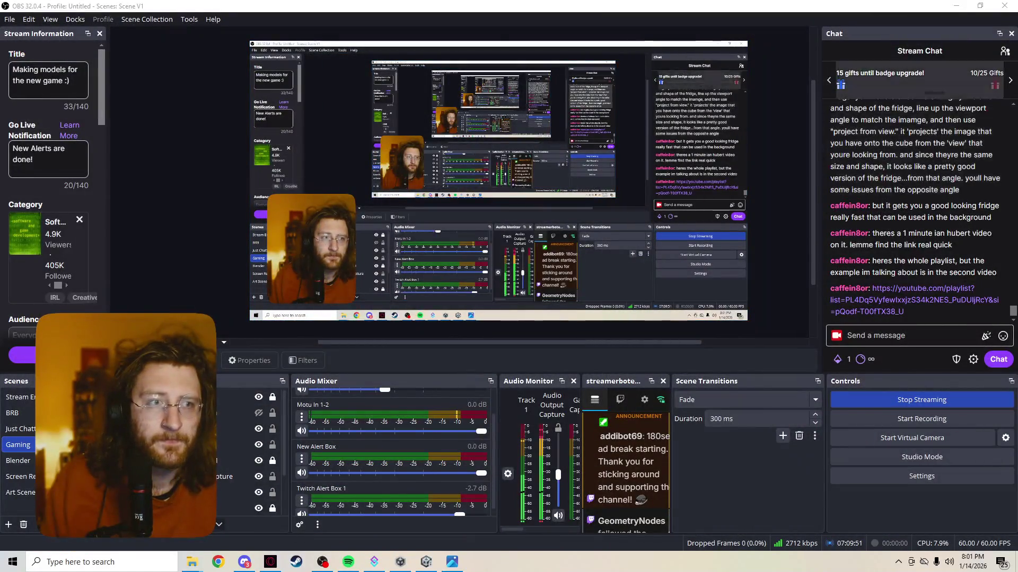
pyautogui.click(955, 6)
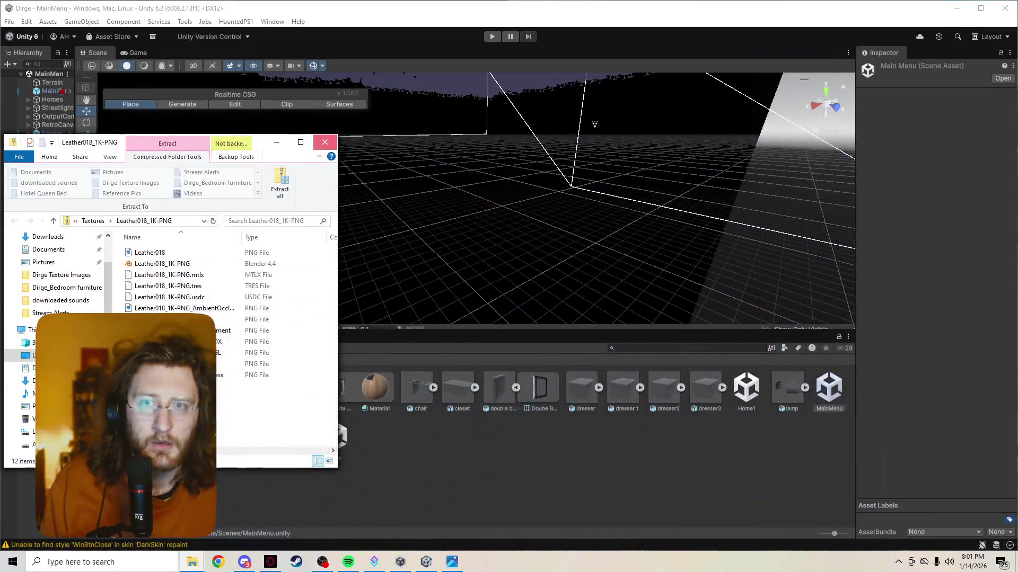
pyautogui.click(325, 142)
pyautogui.click(325, 143)
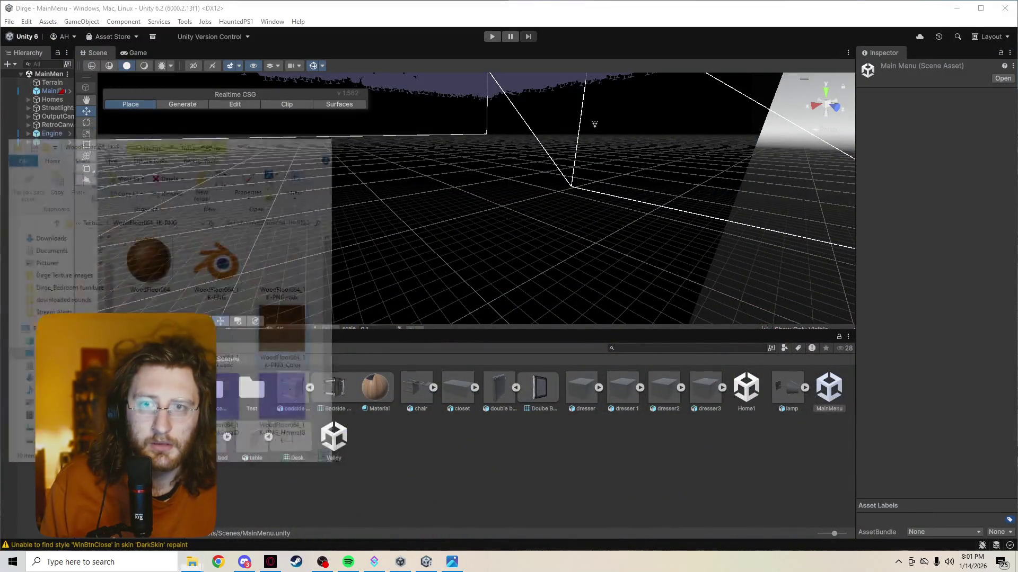
pyautogui.click(106, 562)
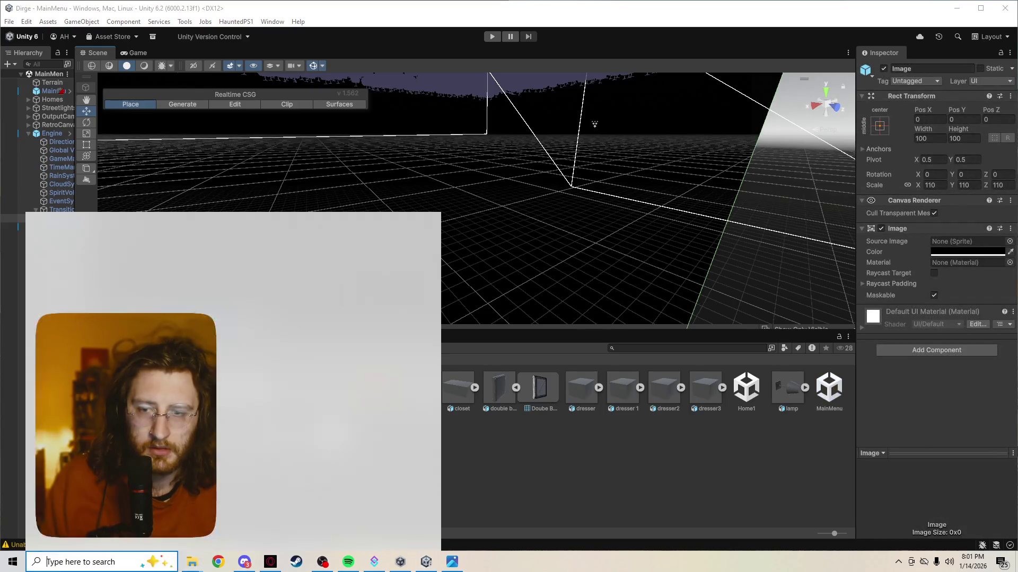
pyautogui.click(252, 324)
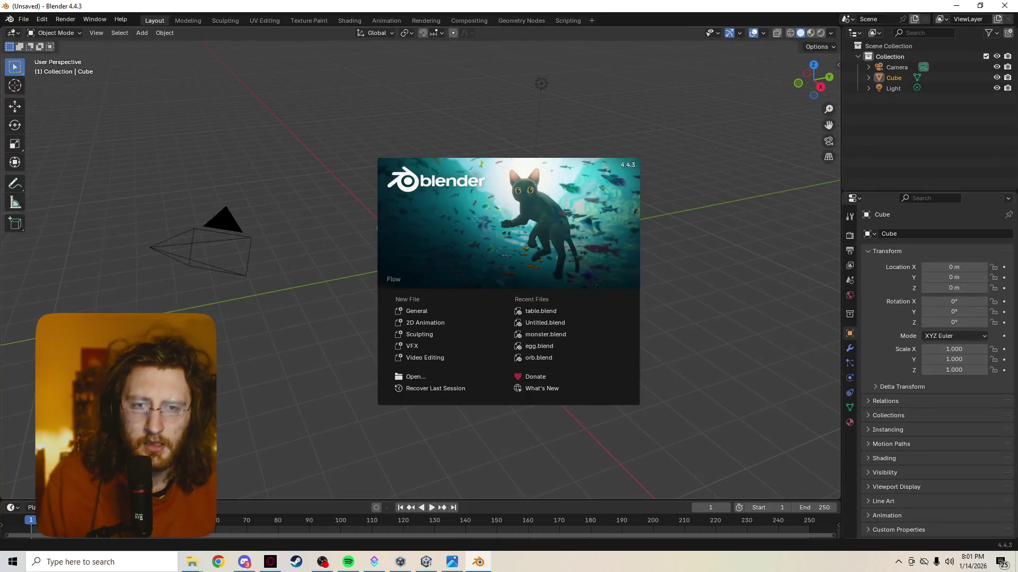
# Step: Open table.blend and show the bed in Material Preview shading
pyautogui.click(540, 311)
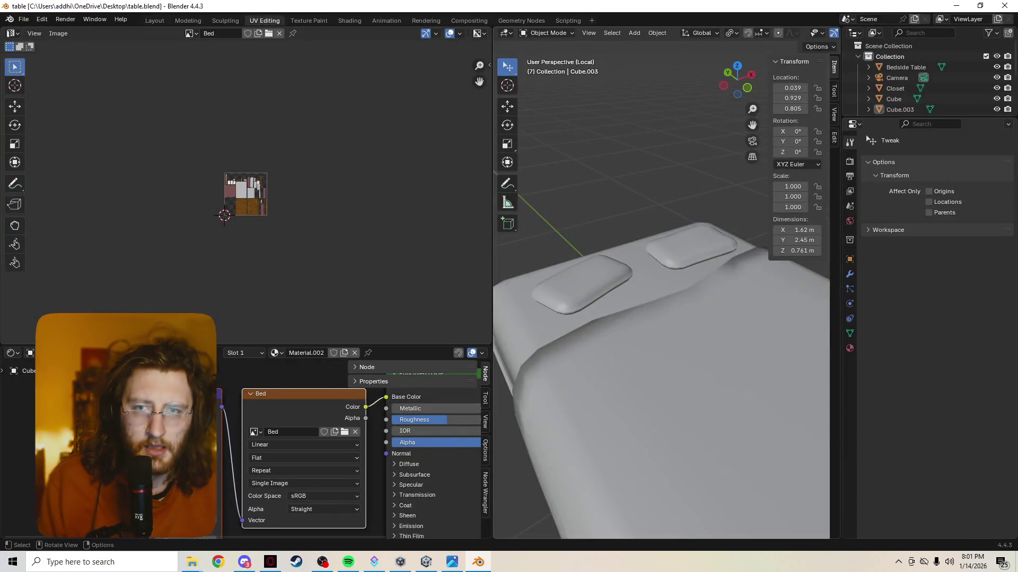
pyautogui.scroll(-3, 577, 338)
pyautogui.moveTo(610, 339); pyautogui.dragTo(577, 338, button='middle')
pyautogui.press('z')
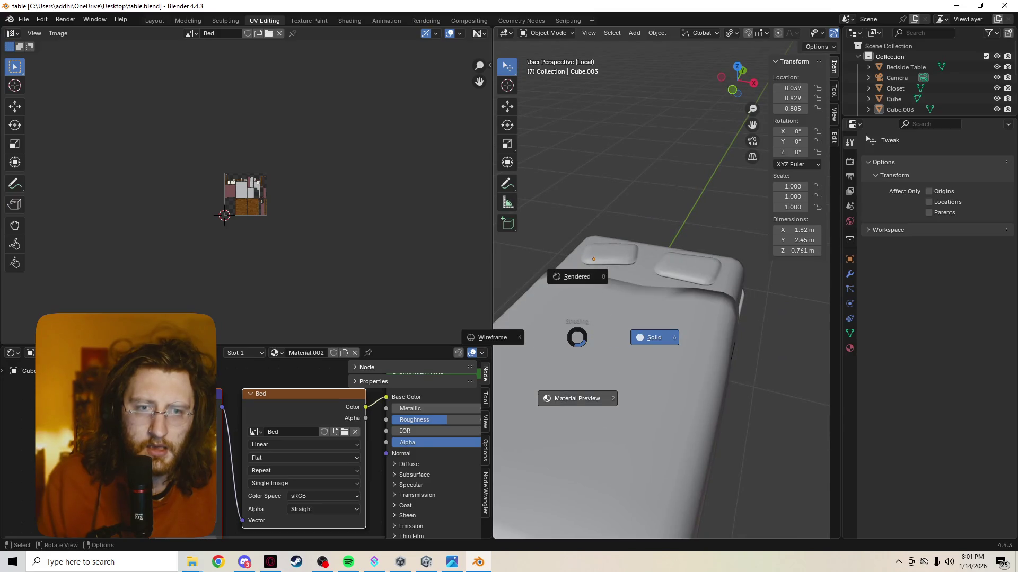
pyautogui.click(577, 399)
pyautogui.moveTo(578, 399)
pyautogui.mouseDown(button='middle')
pyautogui.moveTo(508, 387)
pyautogui.moveTo(594, 392)
pyautogui.moveTo(593, 339)
pyautogui.moveTo(596, 402)
pyautogui.mouseUp(button='middle')
# Step: Compare flat, auto smooth and smooth shading on the bed while orbiting it
pyautogui.rightClick(594, 335)
pyautogui.click(592, 356)
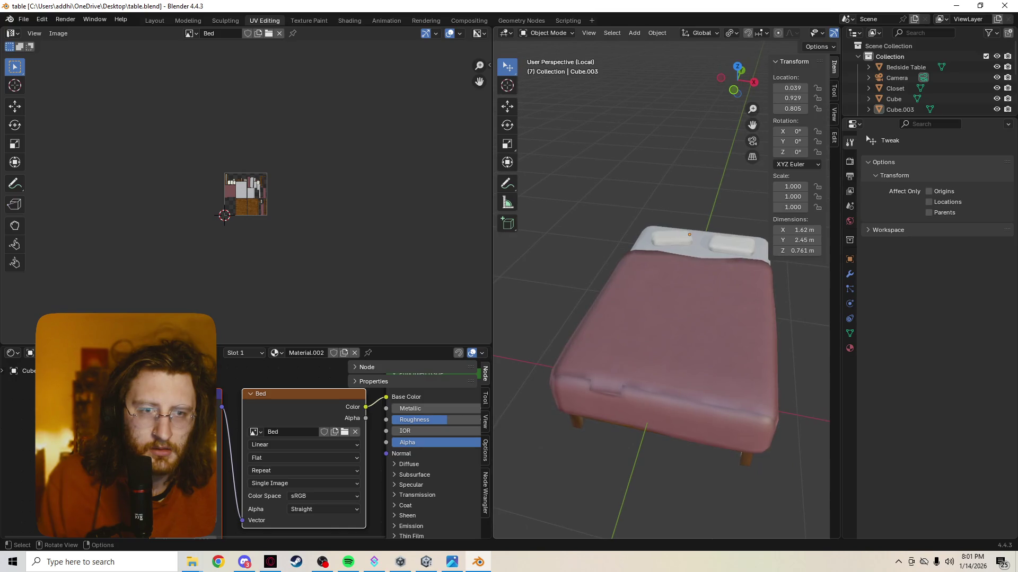
pyautogui.moveTo(530, 159); pyautogui.dragTo(562, 168, button='middle')
pyautogui.scroll(4, 662, 318)
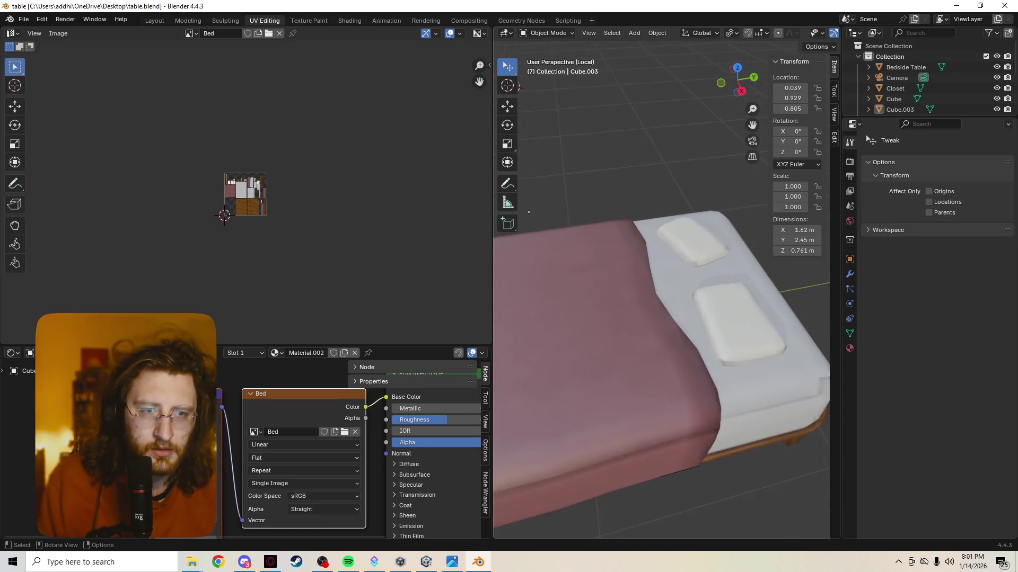
pyautogui.moveTo(530, 307); pyautogui.dragTo(551, 320, button='middle')
pyautogui.rightClick(551, 321)
pyautogui.click(551, 316)
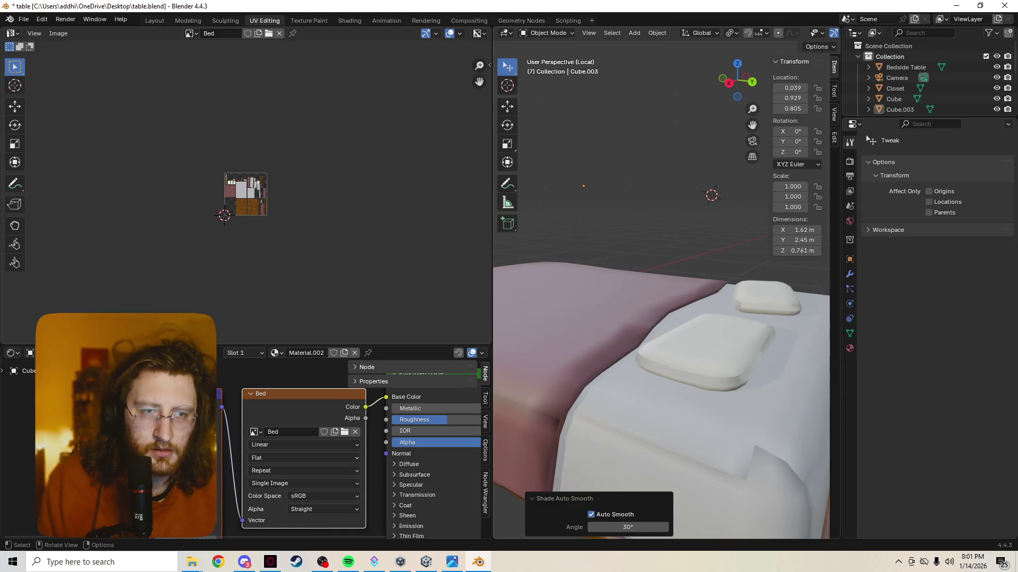
pyautogui.click(549, 331)
pyautogui.rightClick(549, 331)
pyautogui.click(549, 331)
pyautogui.rightClick(549, 331)
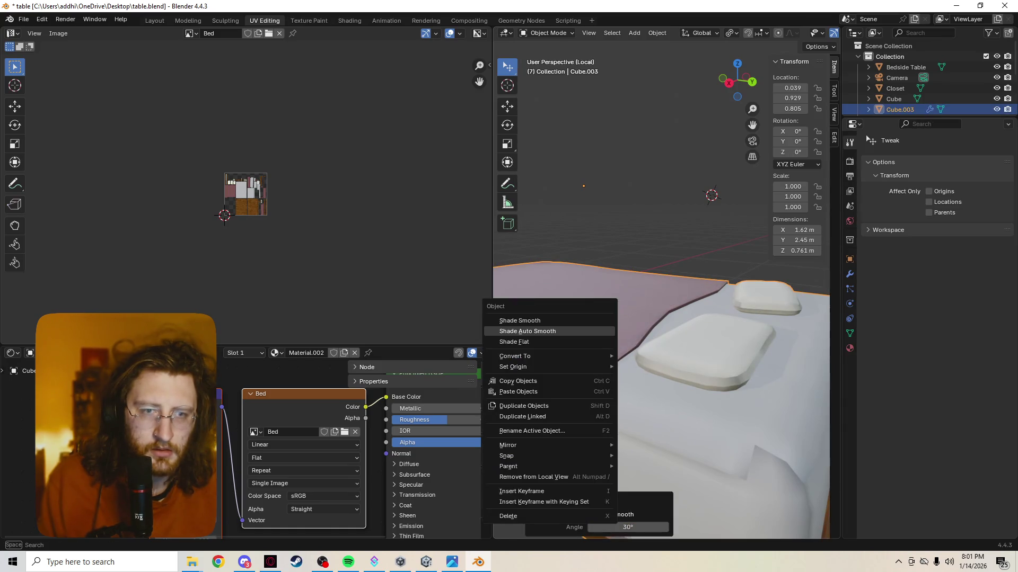
pyautogui.click(520, 320)
pyautogui.rightClick(551, 330)
pyautogui.click(517, 351)
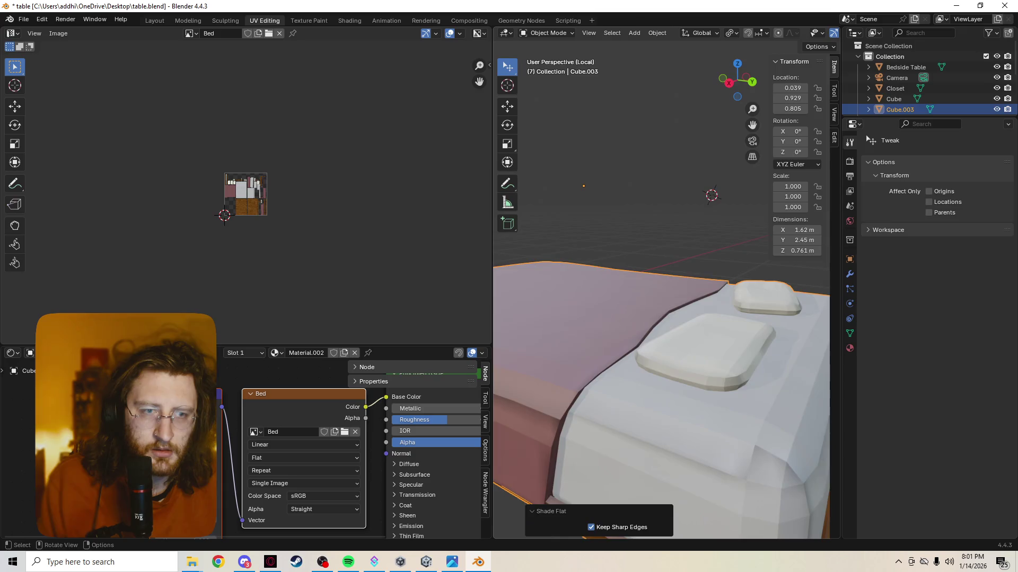
pyautogui.moveTo(517, 351)
pyautogui.mouseDown(button='middle')
pyautogui.moveTo(557, 333)
pyautogui.moveTo(649, 321)
pyautogui.mouseUp(button='middle')
pyautogui.scroll(5, 620, 326)
pyautogui.moveTo(644, 206)
pyautogui.mouseDown(button='middle')
pyautogui.moveTo(593, 220)
pyautogui.moveTo(545, 201)
pyautogui.mouseUp(button='middle')
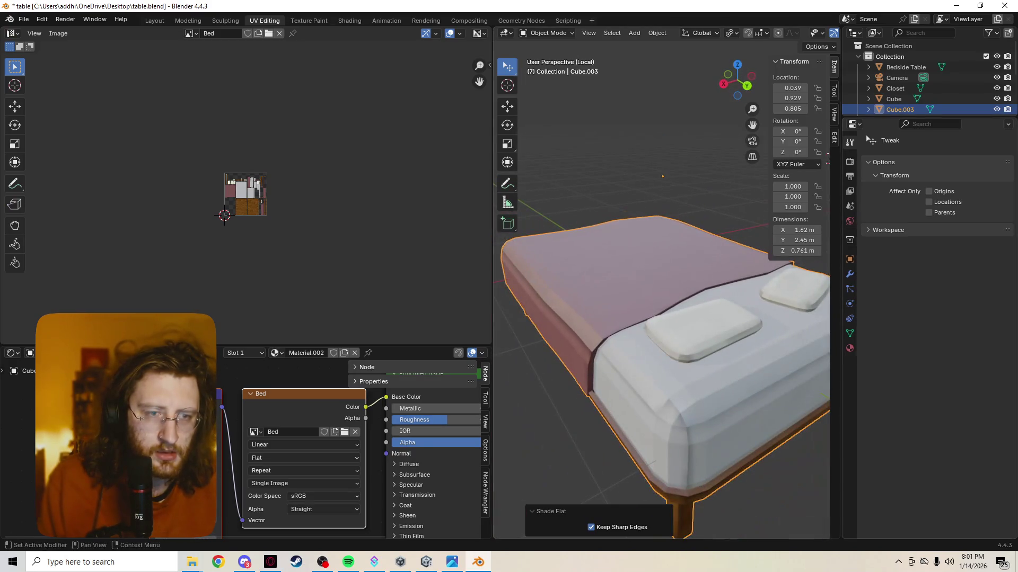
pyautogui.moveTo(628, 296)
pyautogui.mouseDown(button='middle')
pyautogui.moveTo(684, 298)
pyautogui.moveTo(689, 286)
pyautogui.moveTo(694, 298)
pyautogui.moveTo(713, 298)
pyautogui.mouseUp(button='middle')
# Step: Keep toggling the bed between auto smooth and flat shading, settling on Shade Smooth
pyautogui.hotkey('alt', 'a')
pyautogui.rightClick(636, 268)
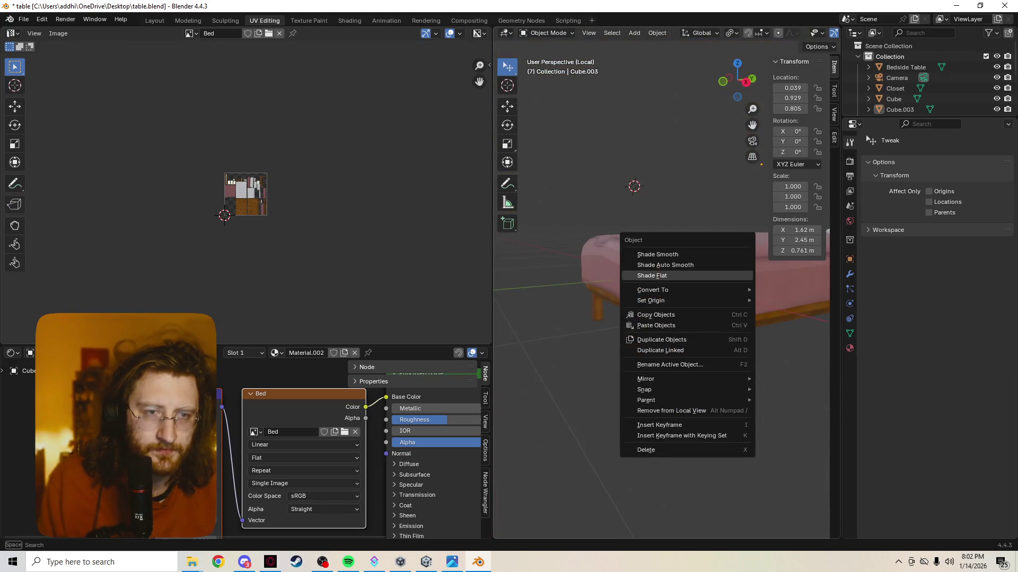
pyautogui.click(641, 259)
pyautogui.moveTo(642, 259); pyautogui.dragTo(647, 308, button='middle')
pyautogui.rightClick(537, 277)
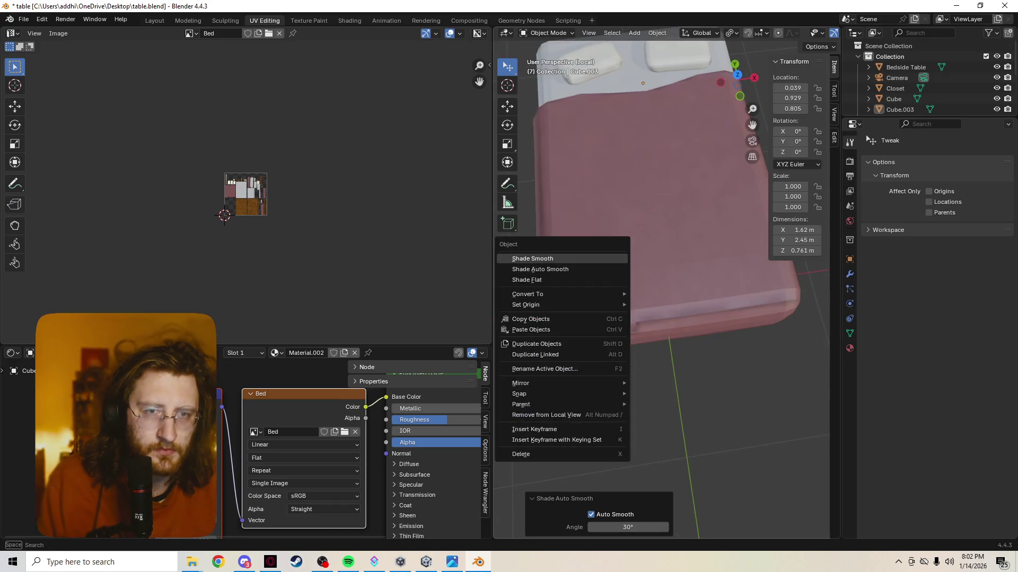
pyautogui.click(537, 267)
pyautogui.moveTo(537, 268)
pyautogui.mouseDown(button='middle')
pyautogui.moveTo(593, 233)
pyautogui.moveTo(633, 273)
pyautogui.mouseUp(button='middle')
pyautogui.click(583, 228)
pyautogui.rightClick(583, 229)
pyautogui.click(583, 229)
pyautogui.rightClick(636, 272)
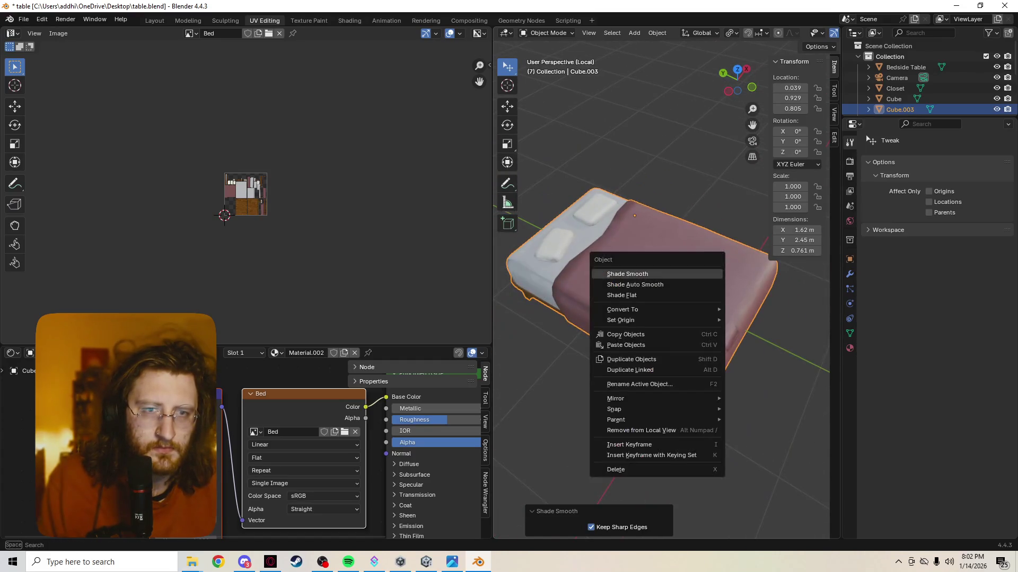
pyautogui.click(636, 282)
pyautogui.rightClick(610, 281)
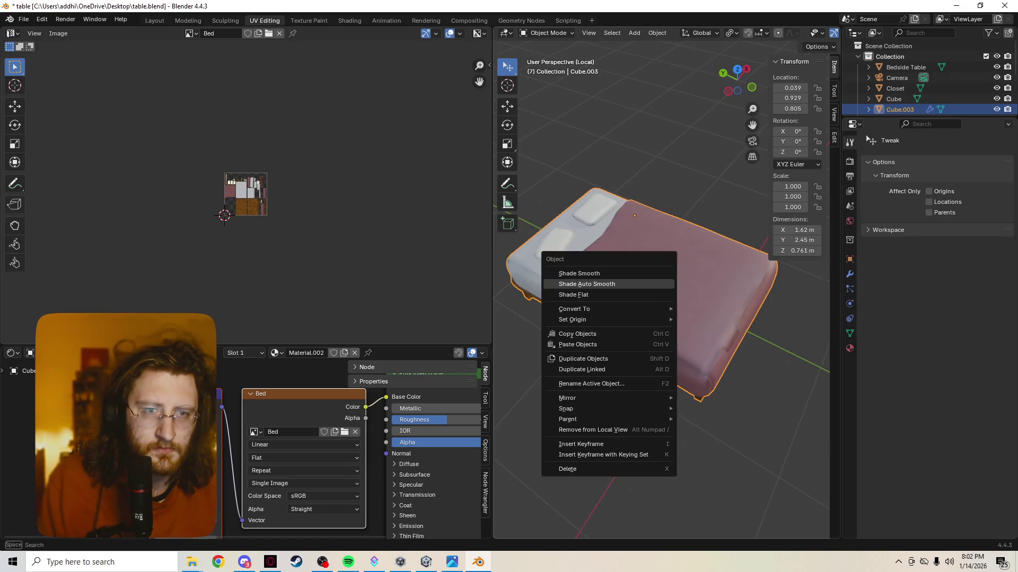
pyautogui.click(609, 290)
pyautogui.moveTo(599, 249); pyautogui.dragTo(599, 261, button='middle')
pyautogui.rightClick(599, 261)
pyautogui.click(599, 251)
pyautogui.scroll(2, 599, 250)
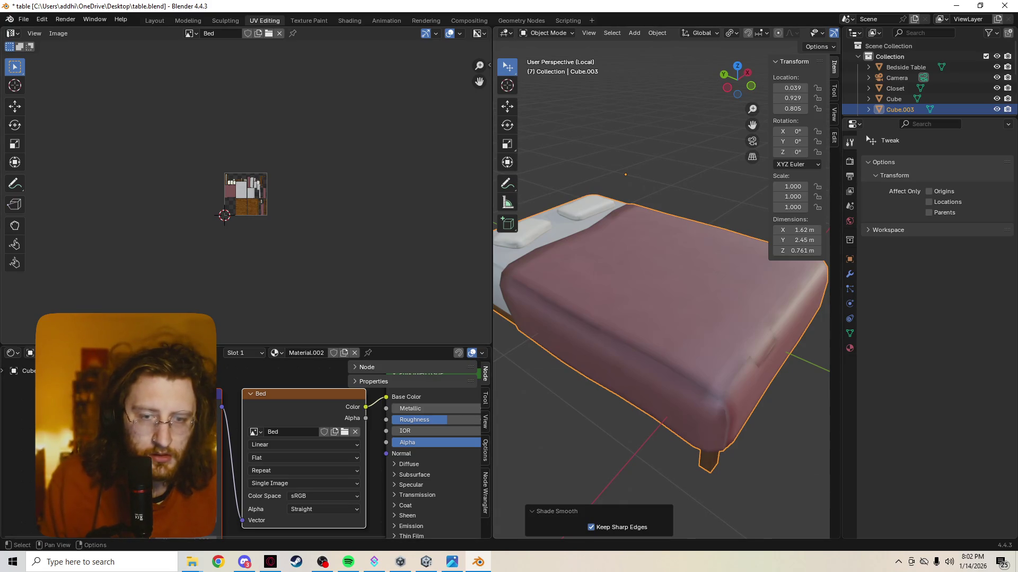
pyautogui.moveTo(662, 318); pyautogui.dragTo(768, 301, button='middle')
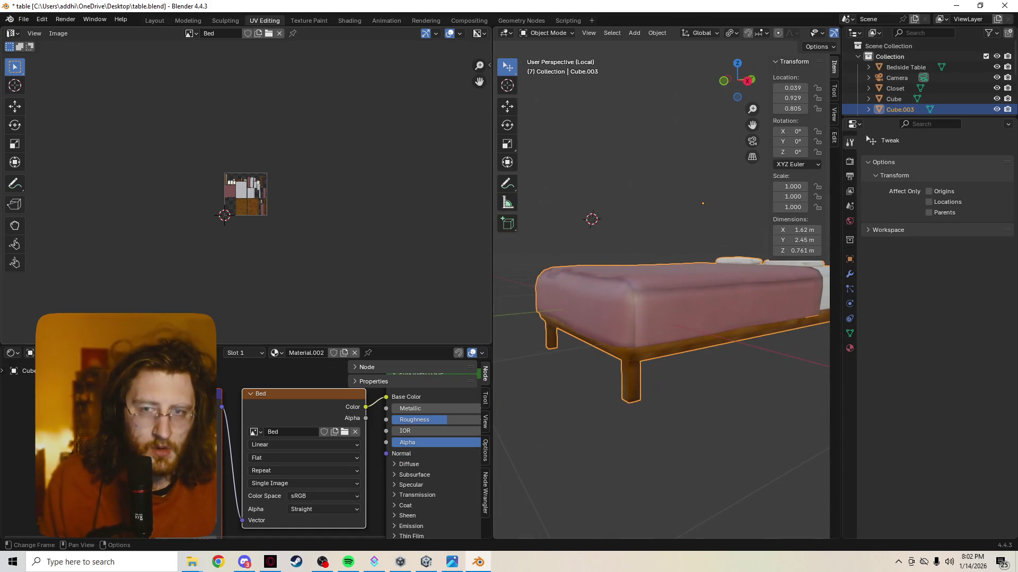
pyautogui.scroll(10, 245, 193)
pyautogui.scroll(-1, 252, 207)
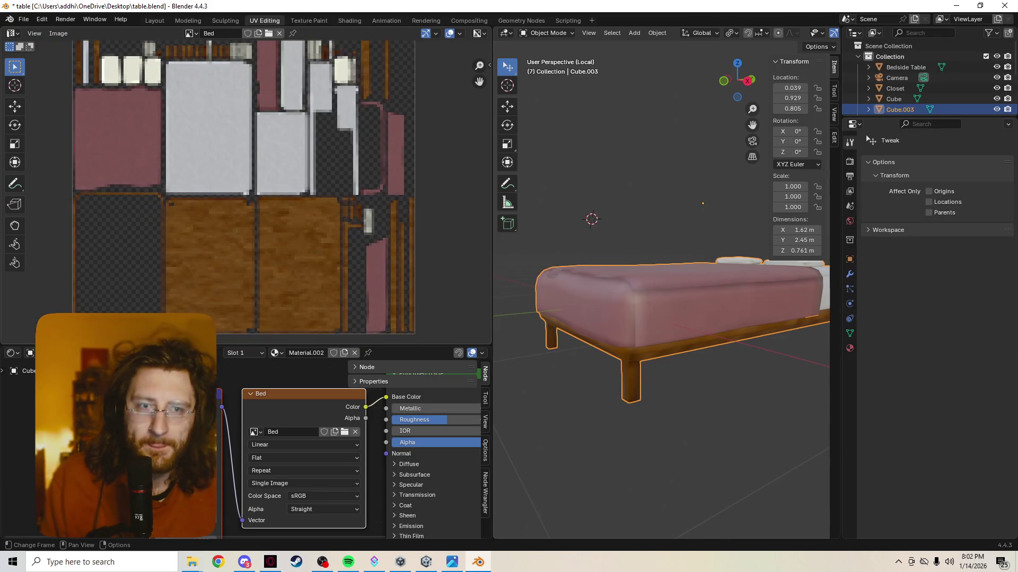
pyautogui.scroll(1, 252, 207)
pyautogui.scroll(-4, 252, 207)
pyautogui.scroll(3, 252, 207)
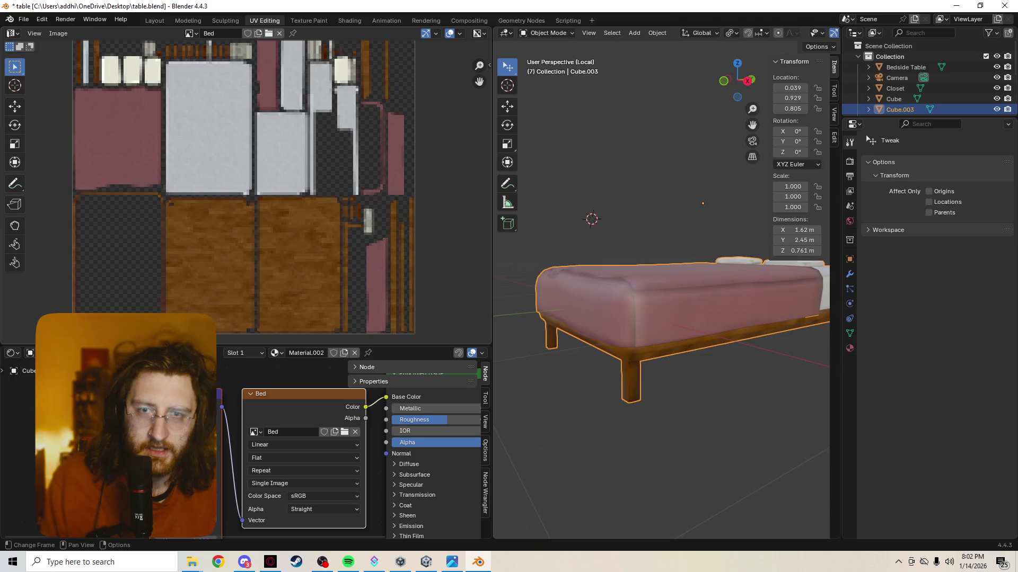
pyautogui.scroll(6, 252, 206)
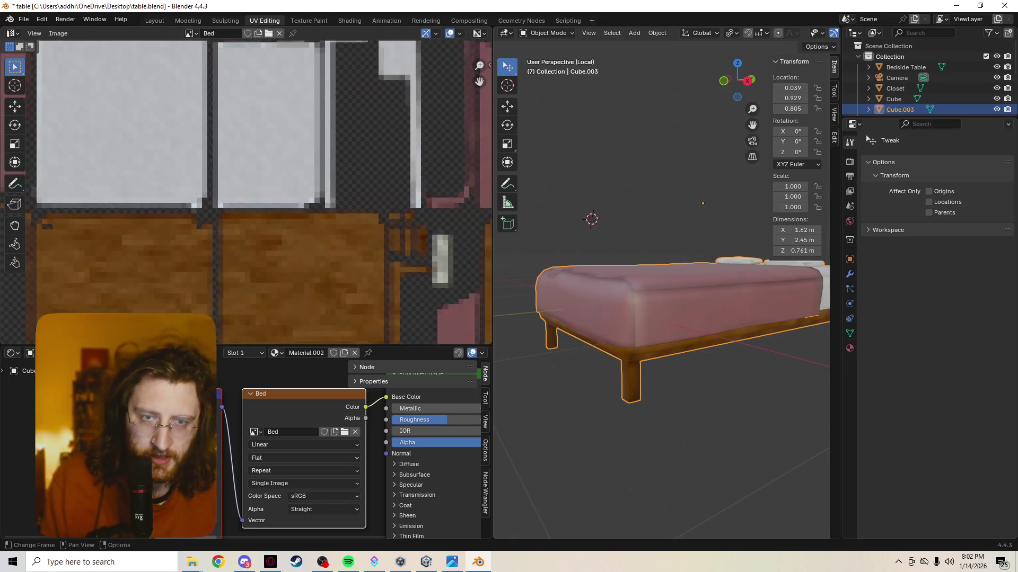
pyautogui.keyDown('ctrl'); pyautogui.hscroll(5, 247, 191); pyautogui.keyUp('ctrl')
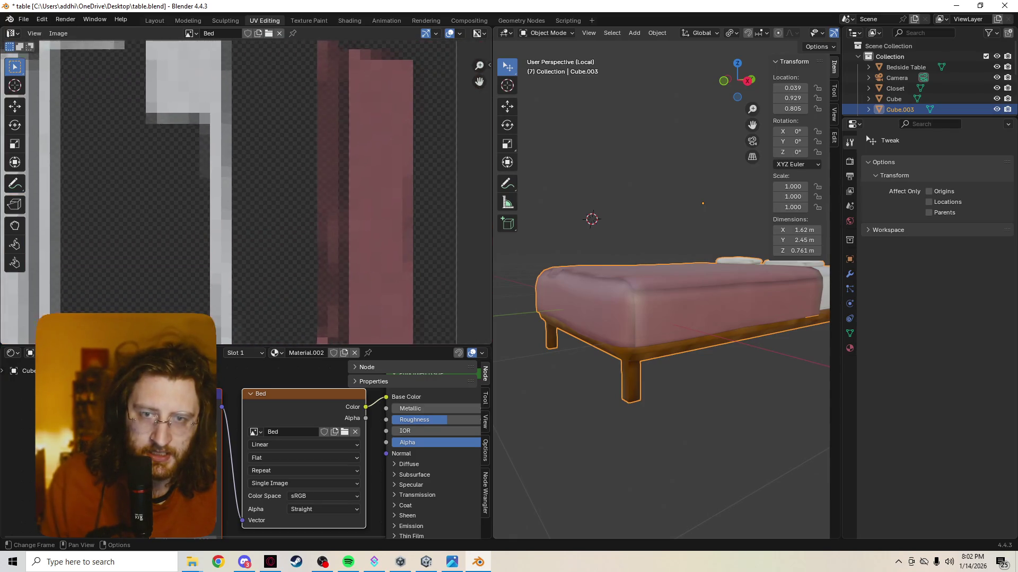
pyautogui.scroll(-6, 246, 191)
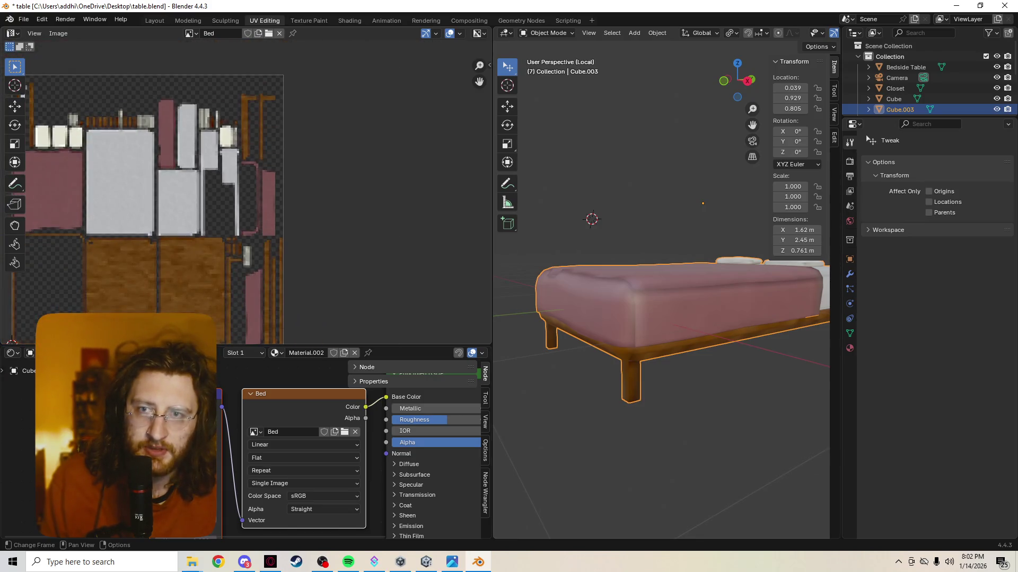
pyautogui.scroll(3, 246, 199)
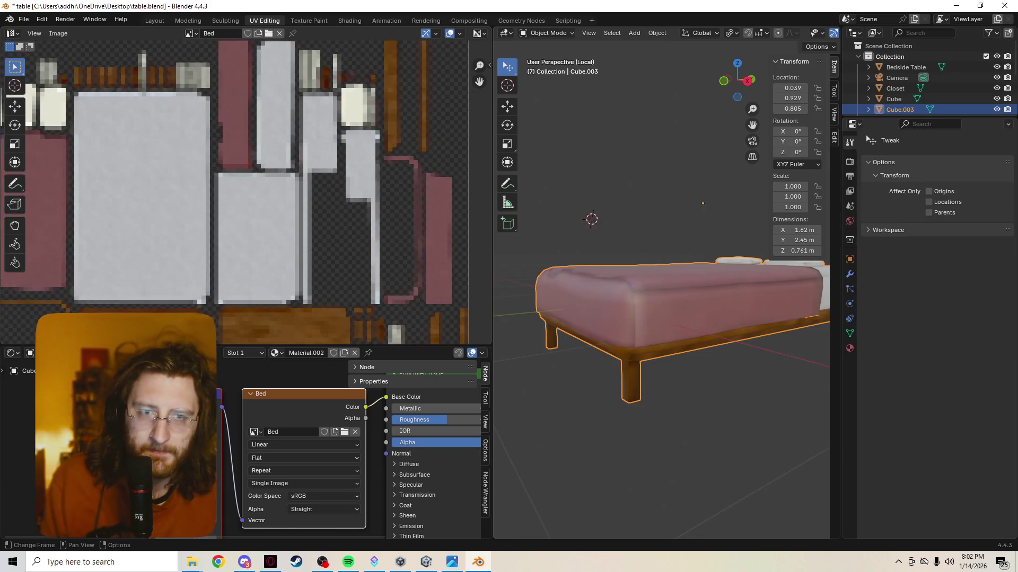
pyautogui.moveTo(609, 371)
pyautogui.mouseDown(button='middle')
pyautogui.moveTo(769, 371)
pyautogui.moveTo(774, 340)
pyautogui.mouseUp(button='middle')
pyautogui.scroll(-1, 669, 318)
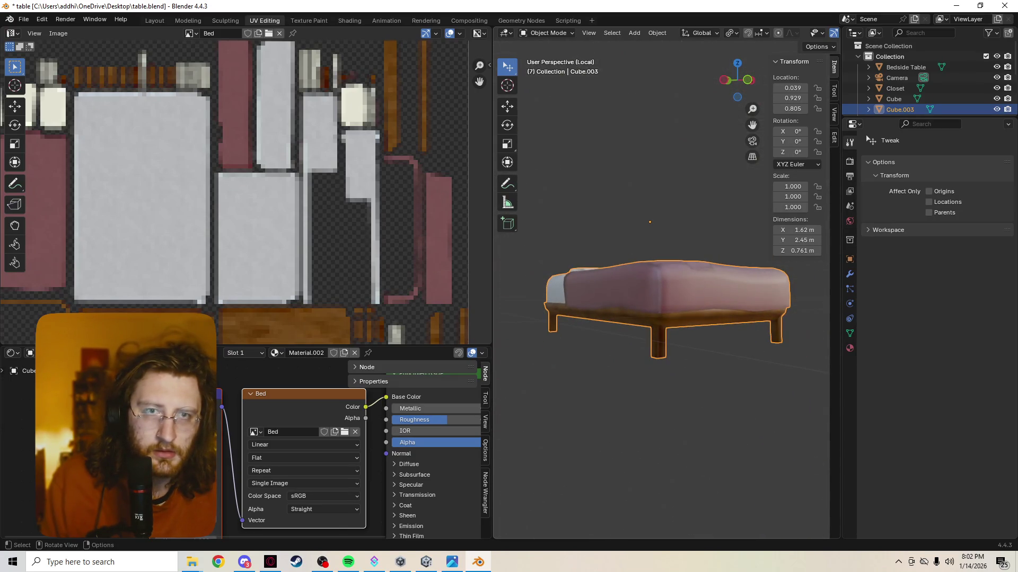
pyautogui.hotkey('ctrl', 'Tab')
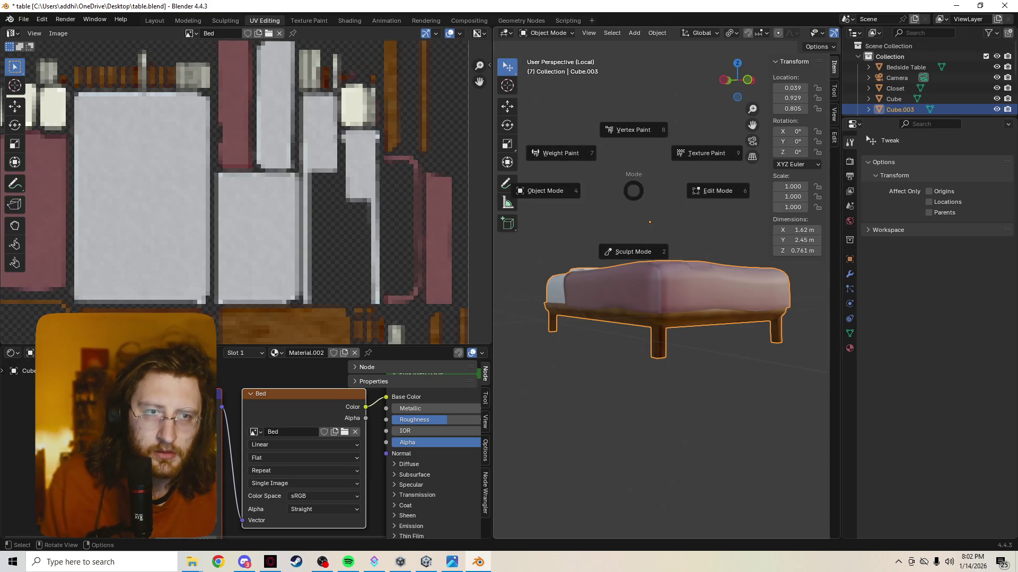
# Step: Switch the bed to Vertex Paint mode and set the brush colour to black (Value 0)
pyautogui.click(644, 173)
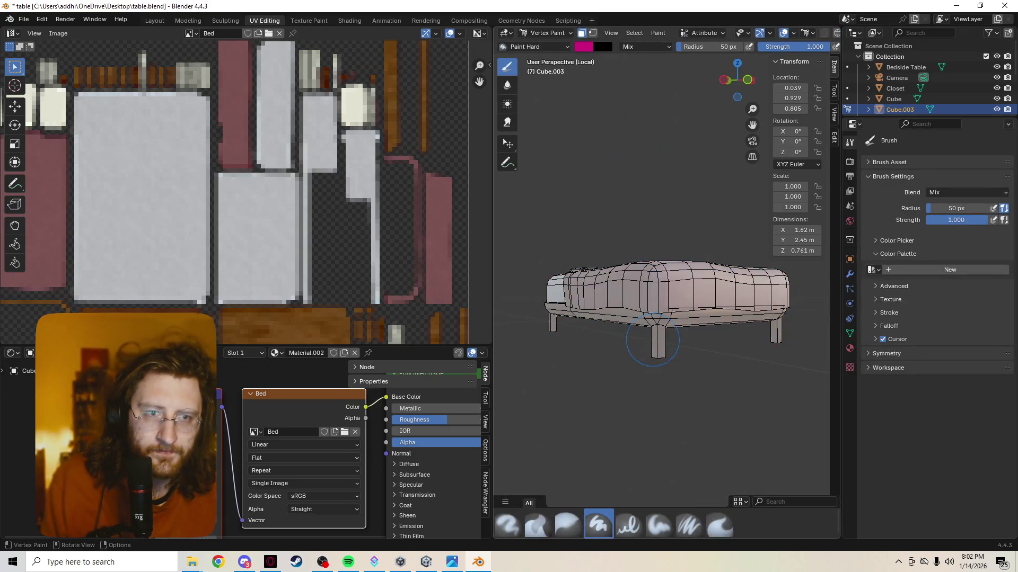
pyautogui.click(583, 47)
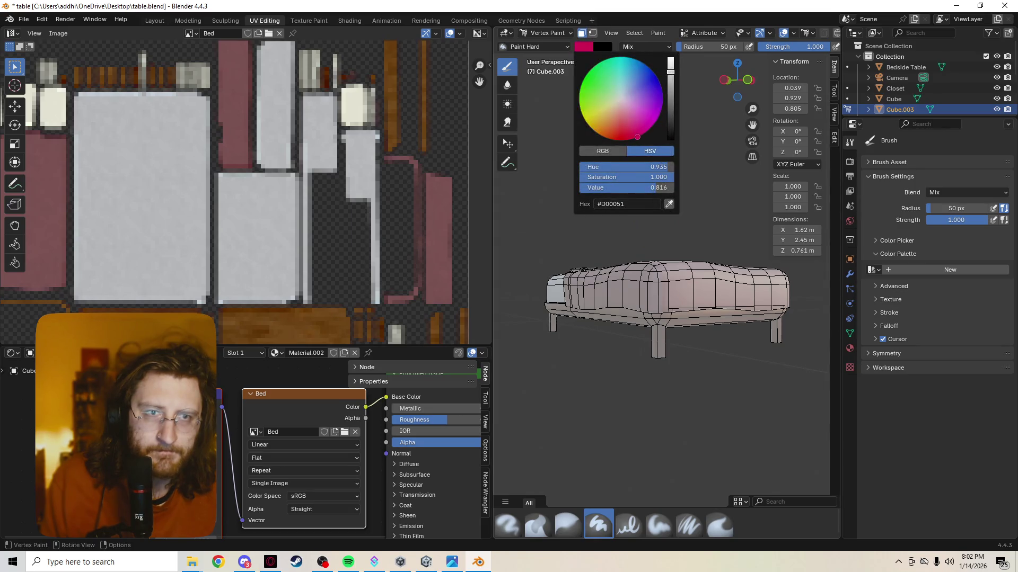
pyautogui.moveTo(671, 71); pyautogui.dragTo(670, 138)
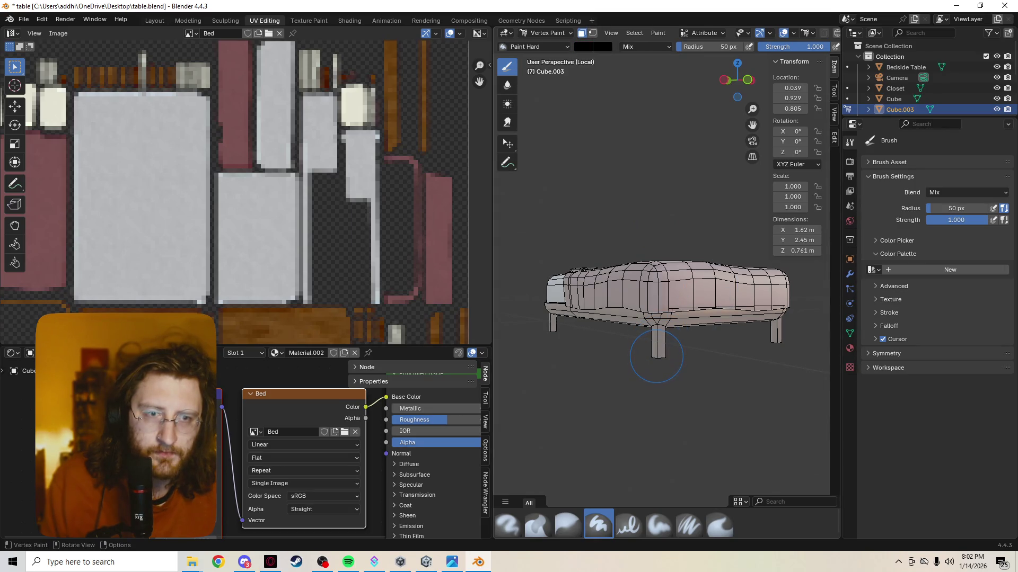
# Step: Turn off the wireframe and viewport overlays while orbiting around the bed
pyautogui.press('z')
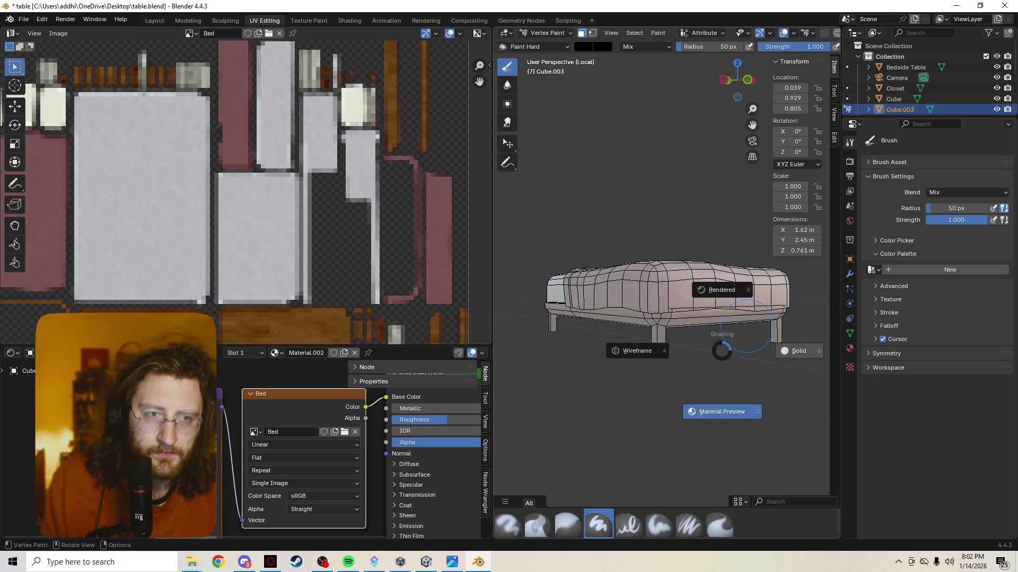
pyautogui.moveTo(730, 414)
pyautogui.mouseDown(button='middle')
pyautogui.moveTo(689, 381)
pyautogui.moveTo(717, 418)
pyautogui.mouseUp(button='middle')
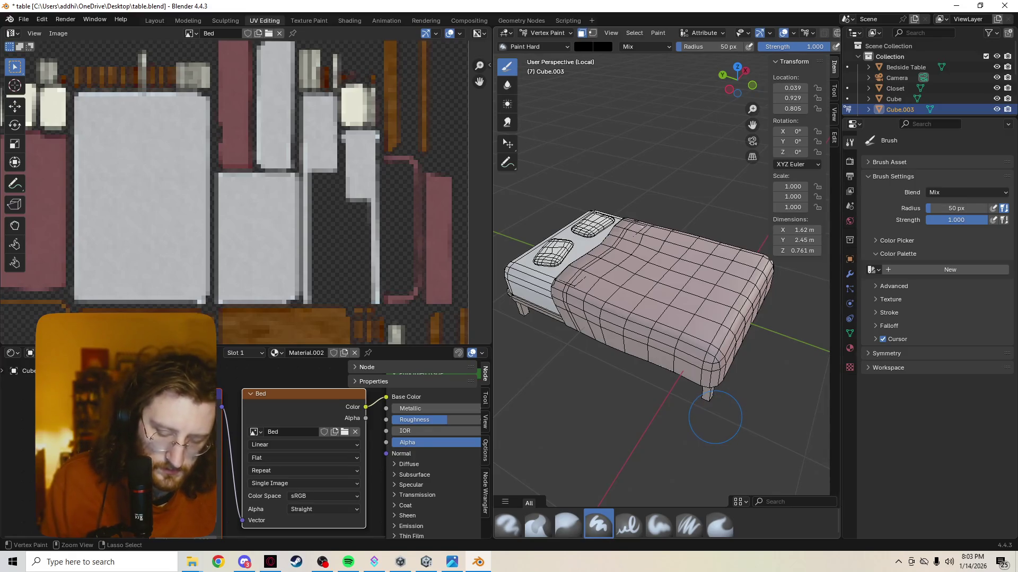
pyautogui.hotkey('alt', 'z')
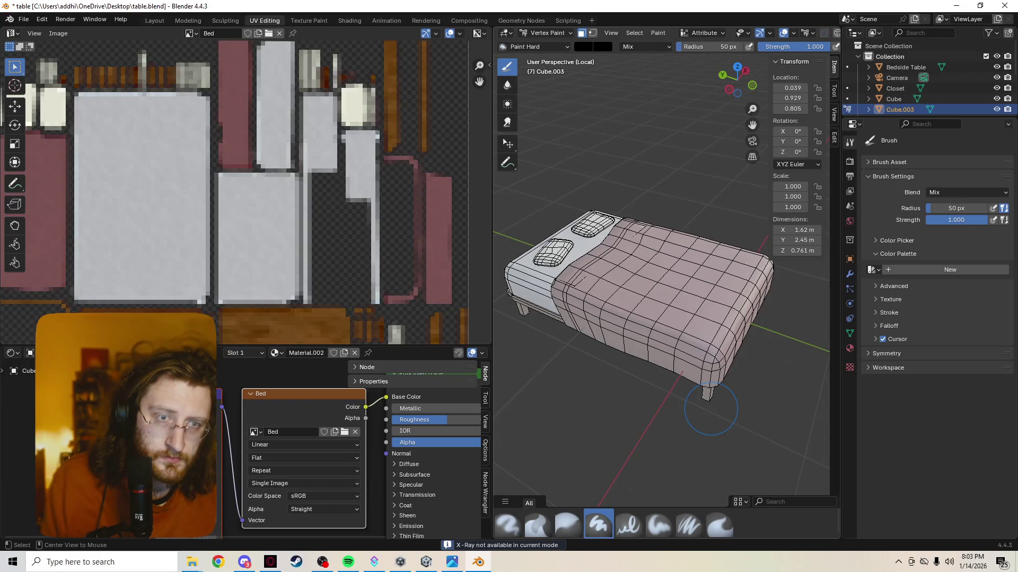
pyautogui.moveTo(711, 408)
pyautogui.mouseDown(button='middle')
pyautogui.moveTo(713, 355)
pyautogui.moveTo(737, 318)
pyautogui.moveTo(705, 316)
pyautogui.moveTo(707, 298)
pyautogui.mouseUp(button='middle')
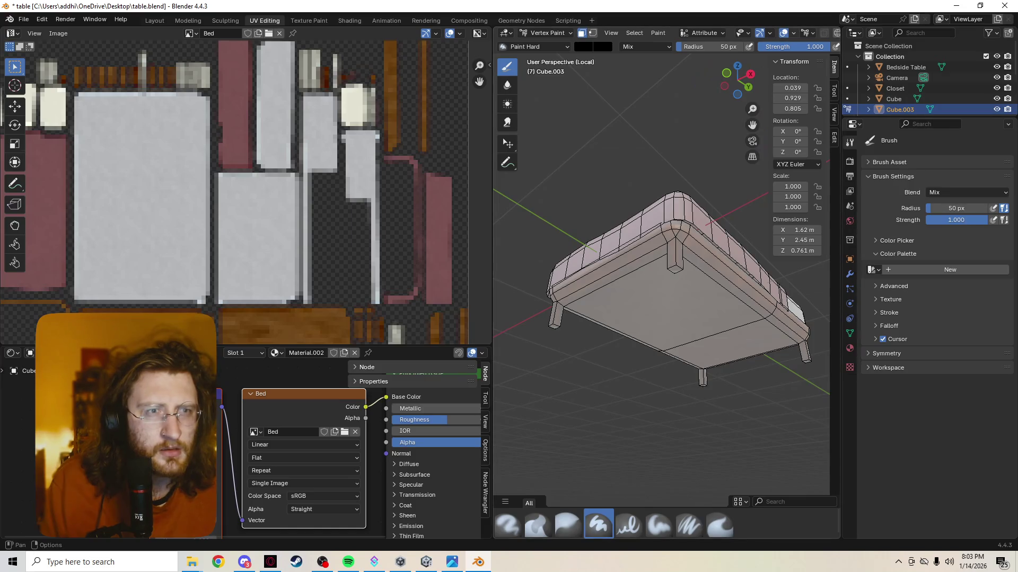
pyautogui.hotkey('shift', 'alt', 'z')
pyautogui.hotkey('shift', 'alt', 'z')
pyautogui.hotkey('shift', 'alt', 'z')
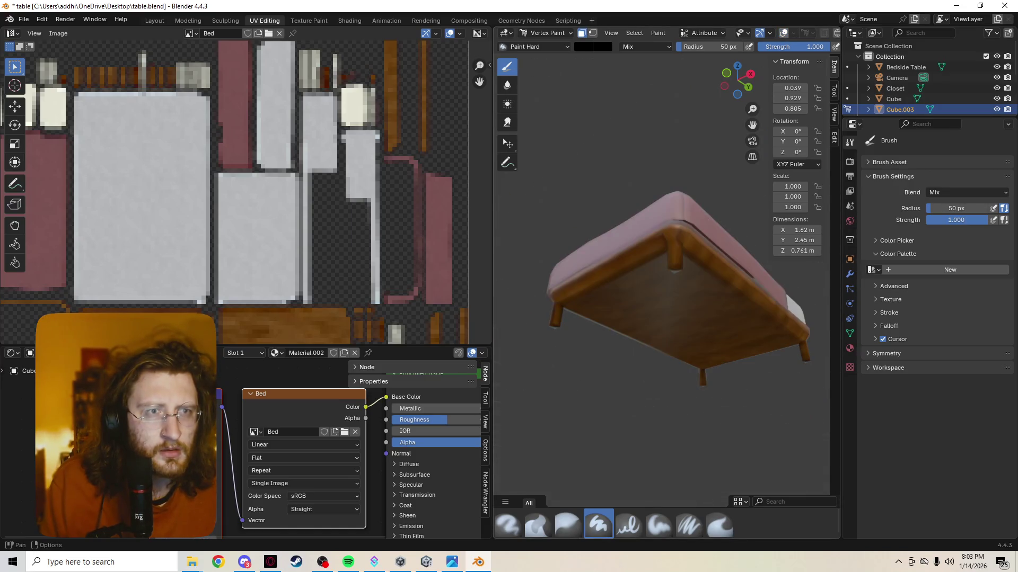
pyautogui.moveTo(684, 254); pyautogui.dragTo(729, 325, button='middle')
pyautogui.moveTo(697, 286); pyautogui.dragTo(720, 334, button='middle')
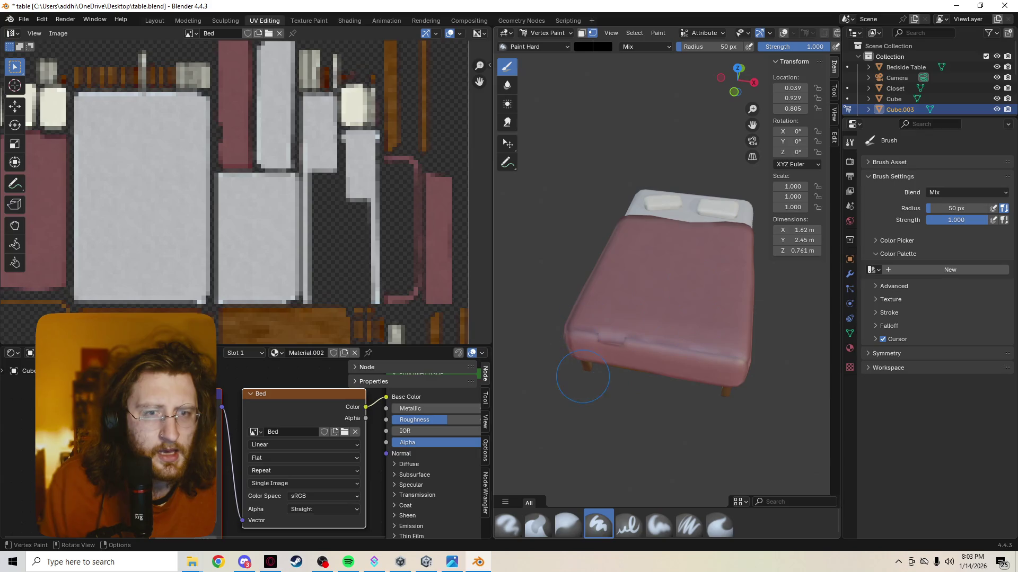
pyautogui.moveTo(583, 376); pyautogui.dragTo(599, 360, button='middle')
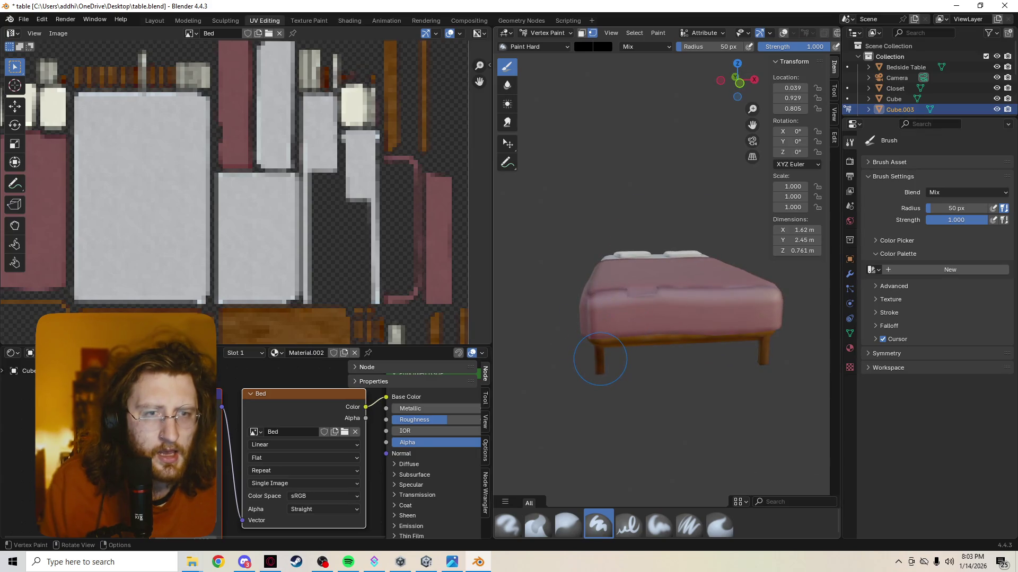
# Step: Try Rendered shading, then return the viewport to Material Preview shading
pyautogui.press('z')
pyautogui.click(599, 339)
pyautogui.moveTo(591, 370)
pyautogui.mouseDown(button='middle')
pyautogui.moveTo(594, 403)
pyautogui.moveTo(595, 182)
pyautogui.mouseUp(button='middle')
pyautogui.press('z')
pyautogui.click(643, 419)
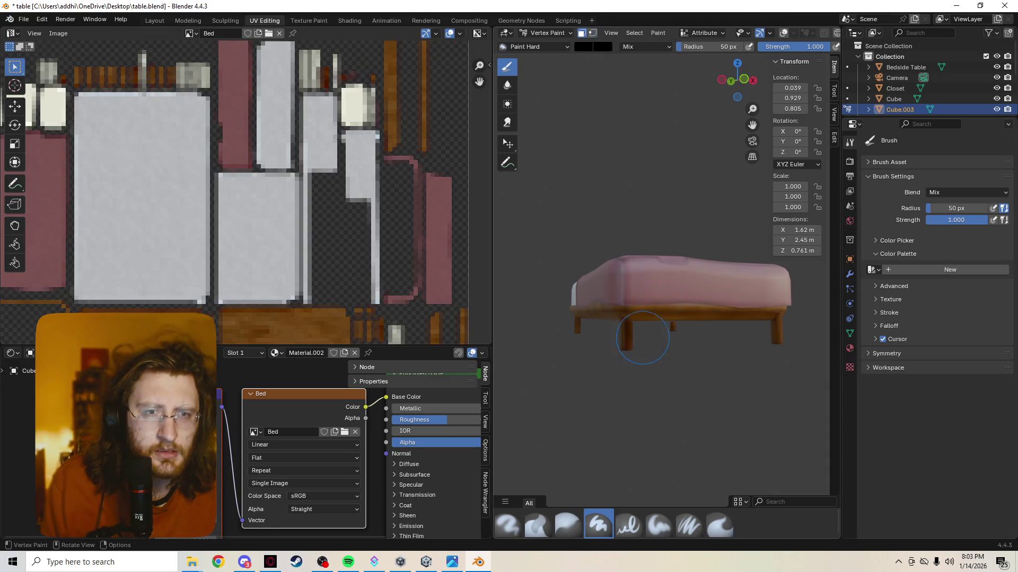
pyautogui.moveTo(636, 323)
pyautogui.mouseDown(button='middle')
pyautogui.moveTo(628, 326)
pyautogui.moveTo(654, 289)
pyautogui.mouseUp(button='middle')
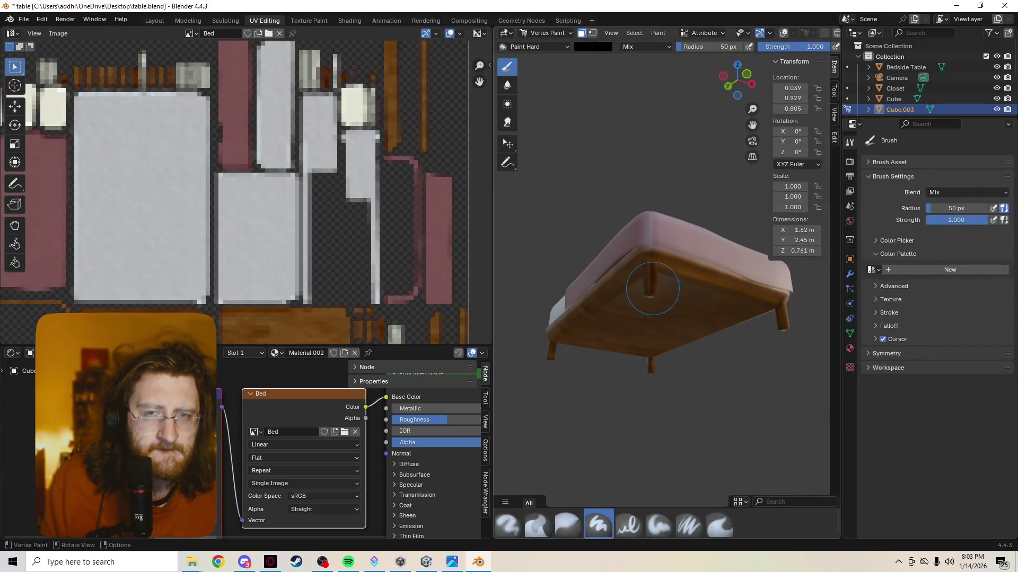
pyautogui.moveTo(806, 338)
pyautogui.mouseDown(button='middle')
pyautogui.moveTo(779, 312)
pyautogui.moveTo(716, 375)
pyautogui.mouseUp(button='middle')
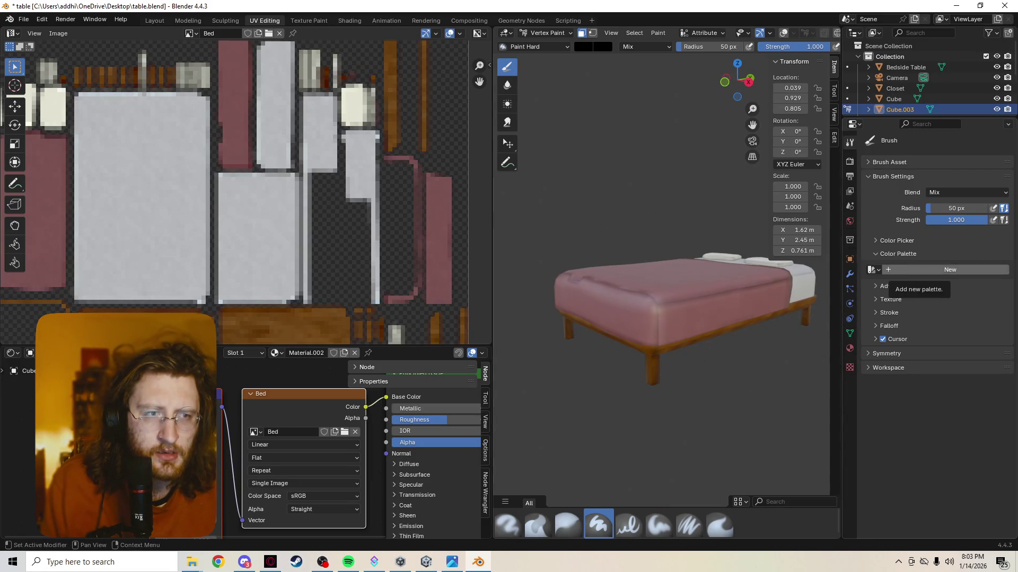
# Step: Show the bed's material settings, enlarge the Shader Editor, and move the texture nodes aside
pyautogui.click(850, 348)
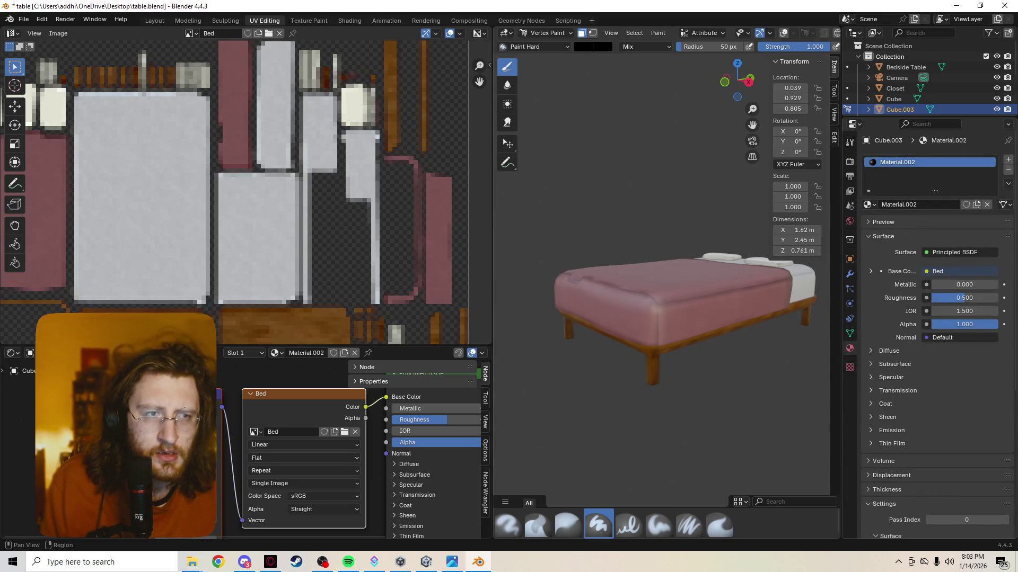
pyautogui.moveTo(715, 375); pyautogui.dragTo(705, 342, button='middle')
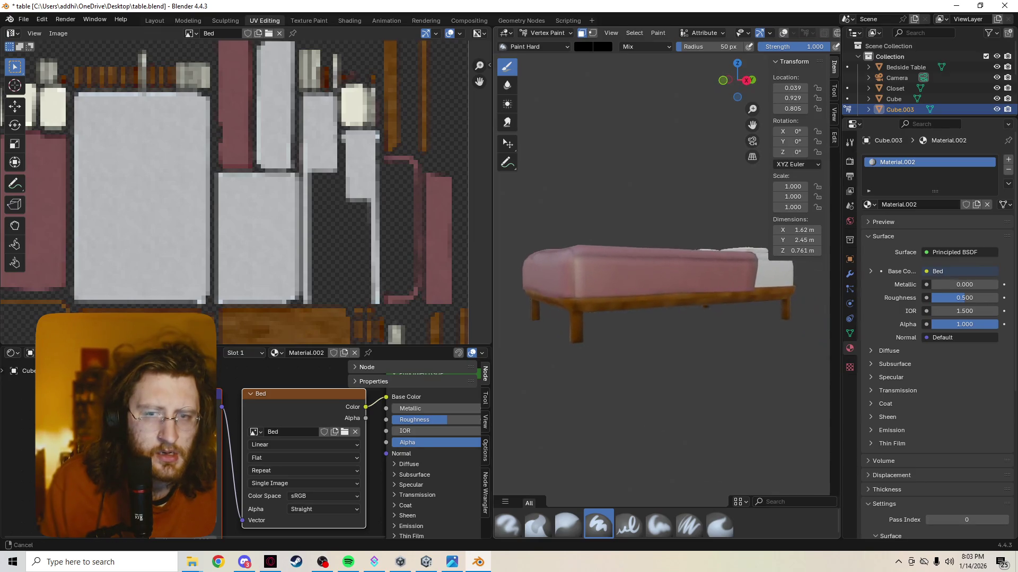
pyautogui.scroll(-3, 148, 381)
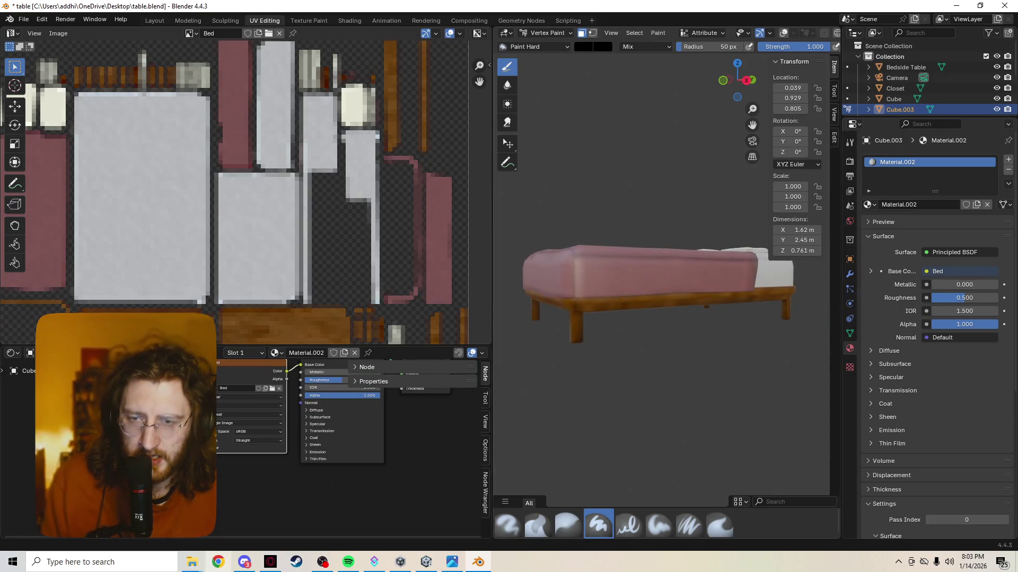
pyautogui.moveTo(239, 345); pyautogui.dragTo(238, 176)
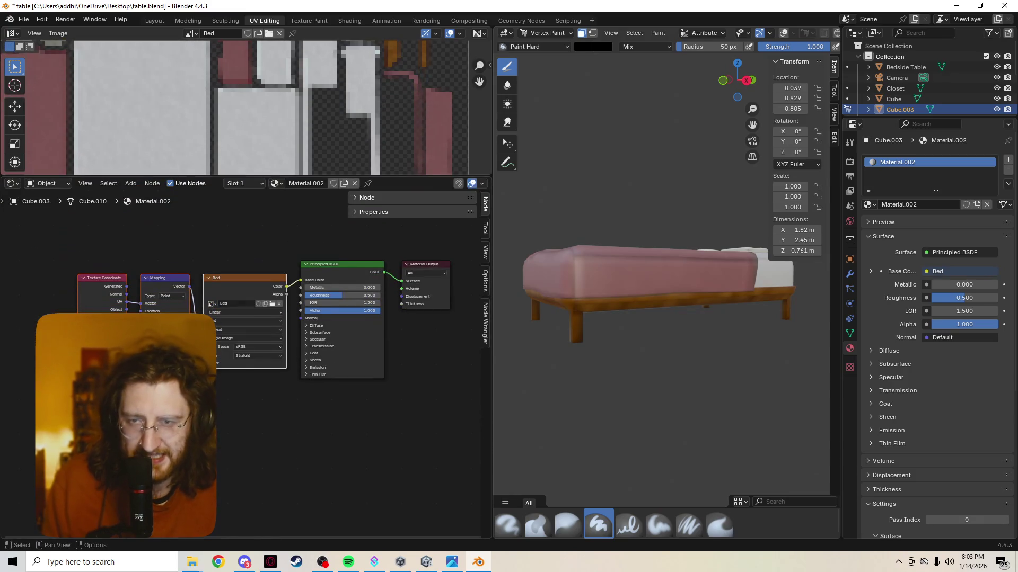
pyautogui.hotkey('alt', 'a')
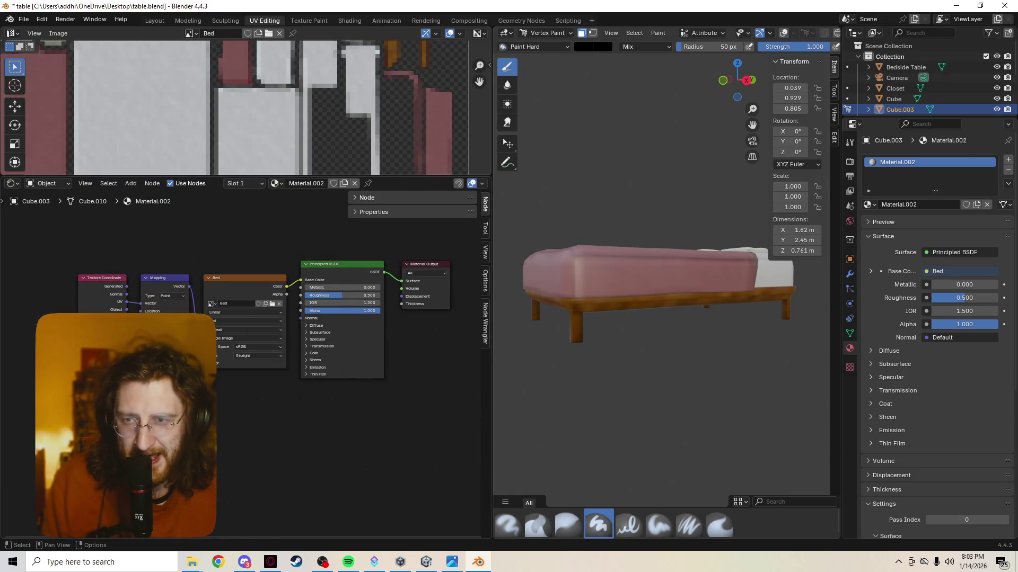
pyautogui.moveTo(110, 244); pyautogui.dragTo(214, 318)
pyautogui.moveTo(244, 278); pyautogui.dragTo(155, 268)
# Step: Add a Mix node and drop it onto the Bed image to Base Color link
pyautogui.hotkey('shift', 'a')
pyautogui.click(382, 477)
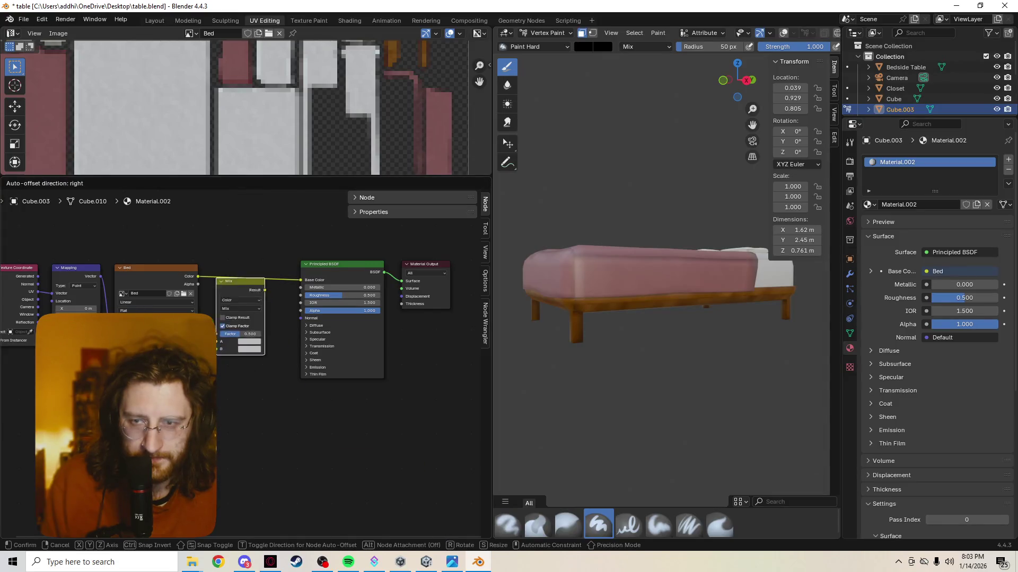
pyautogui.press('Return')
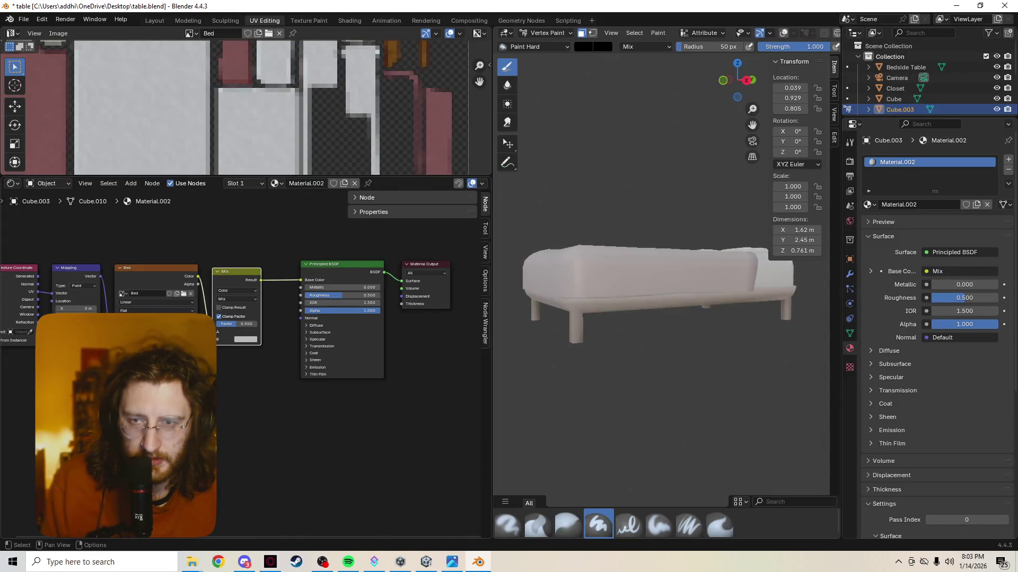
pyautogui.moveTo(318, 424); pyautogui.dragTo(344, 429, button='middle')
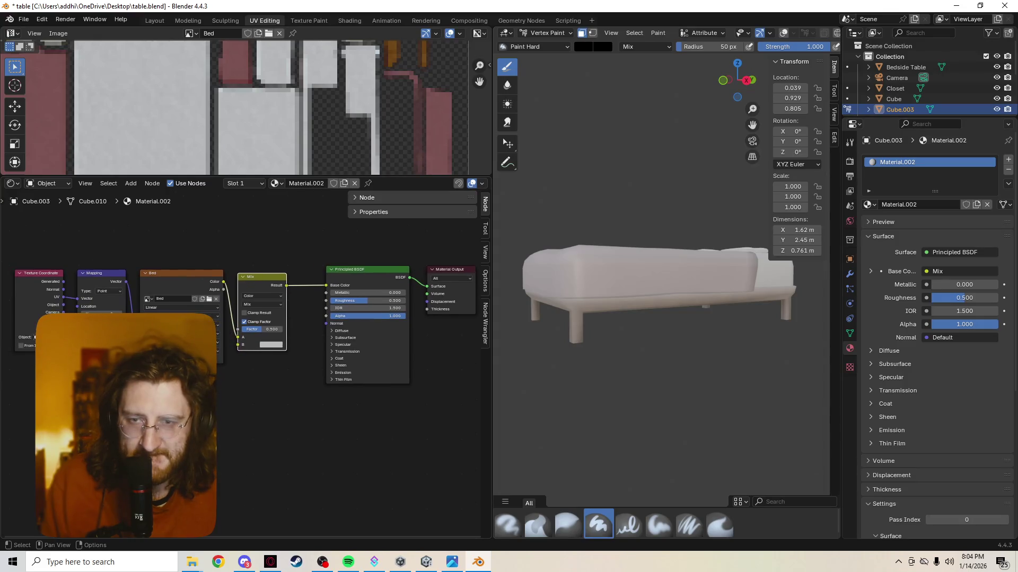
pyautogui.rightClick(202, 435)
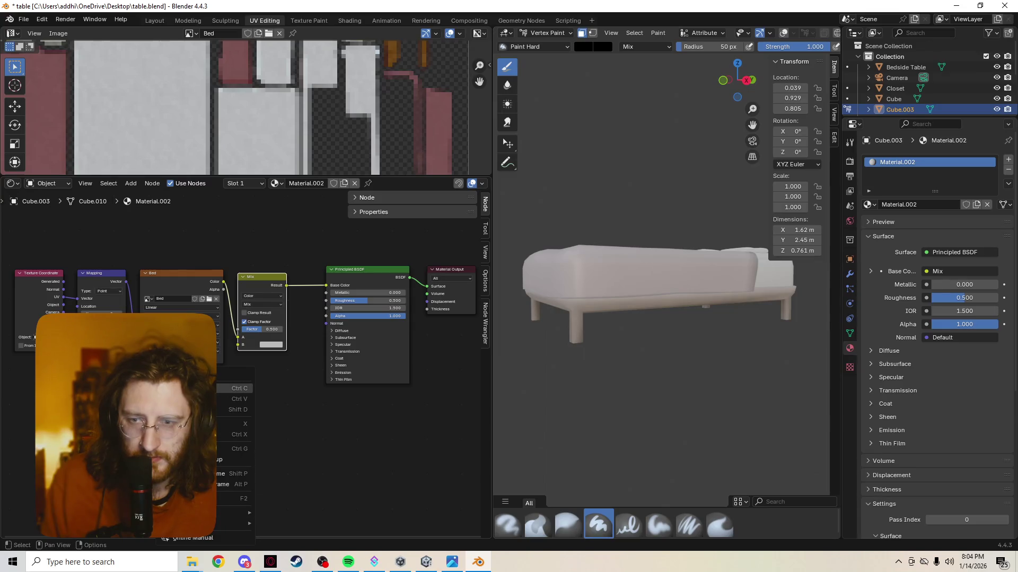
# Step: Browse the Add menu's Vector and Converter categories, then move the Color Ramp node below the Mix node
pyautogui.hotkey('shift', 'a')
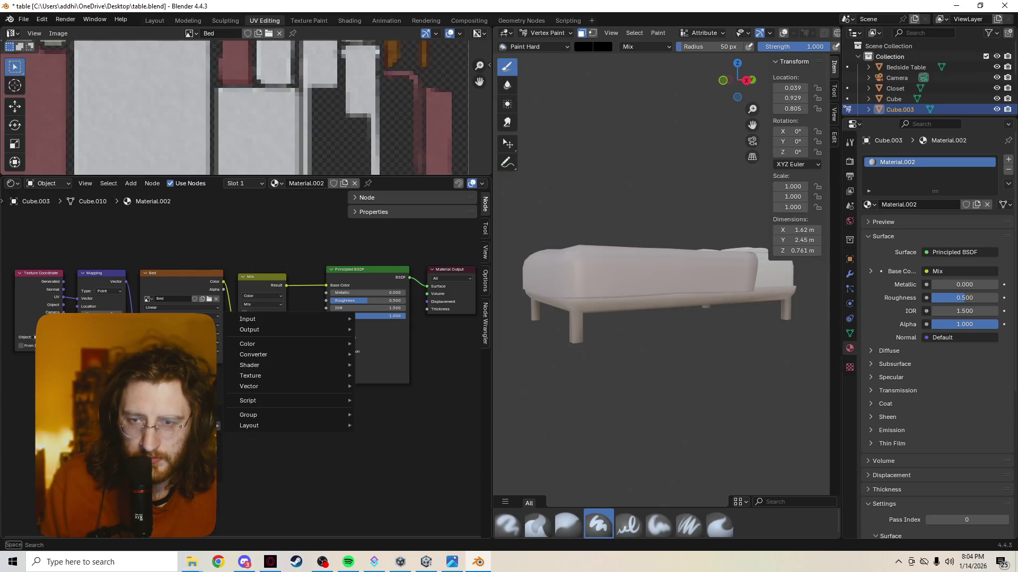
pyautogui.moveTo(265, 386)
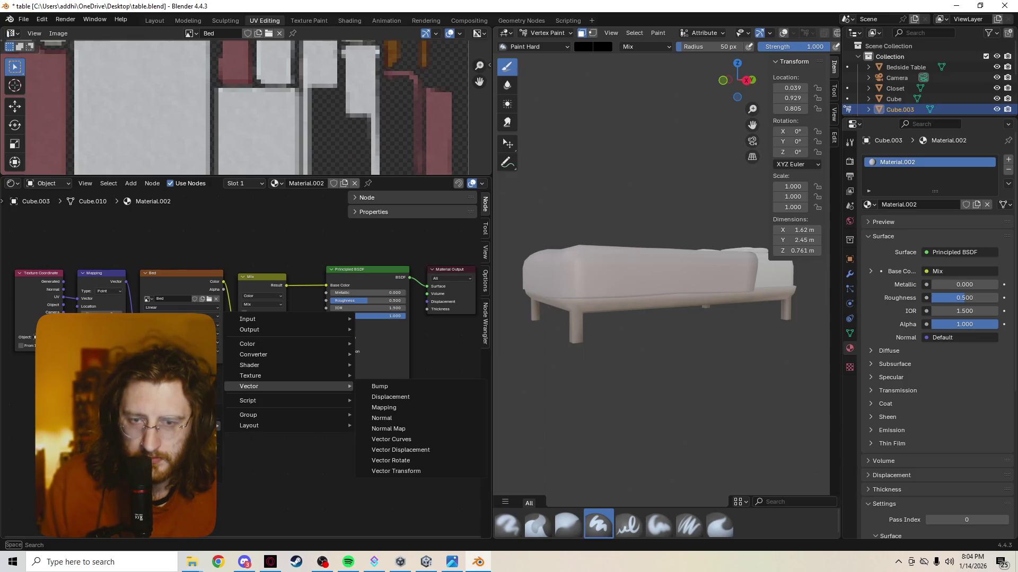
pyautogui.moveTo(254, 344)
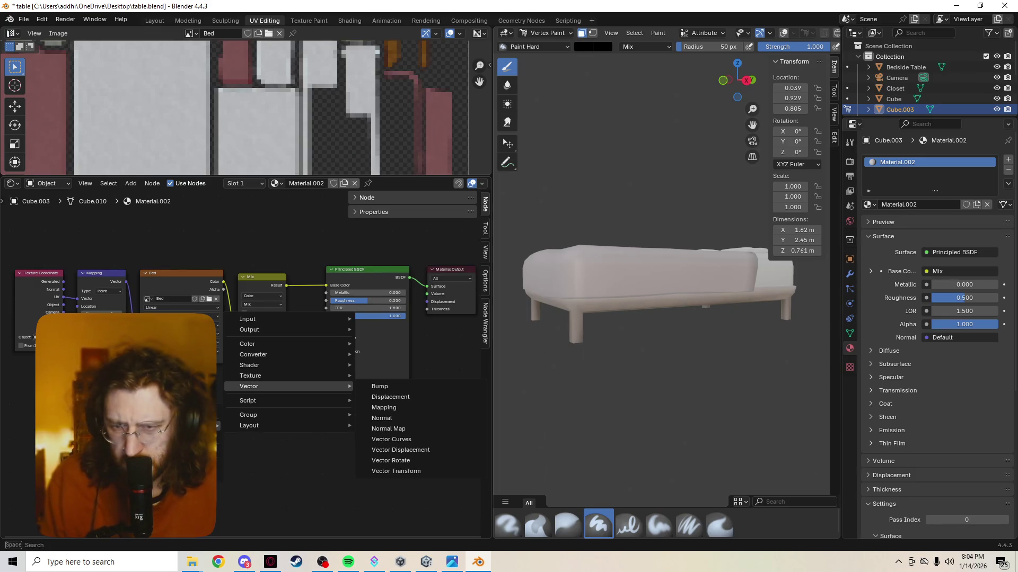
pyautogui.press('Escape')
pyautogui.press('Right')
pyautogui.press('Down')
pyautogui.press('Down')
pyautogui.press('Down')
pyautogui.press('Down')
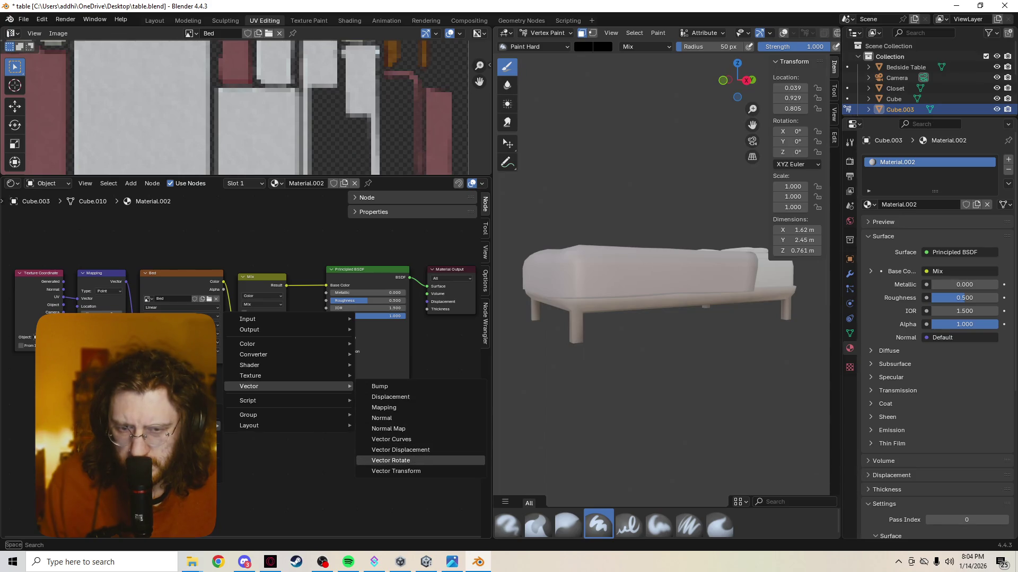
pyautogui.press('Up')
pyautogui.press('Up')
pyautogui.press('Up')
pyautogui.press('Left')
pyautogui.press('Down')
pyautogui.press('Down')
pyautogui.press('Right')
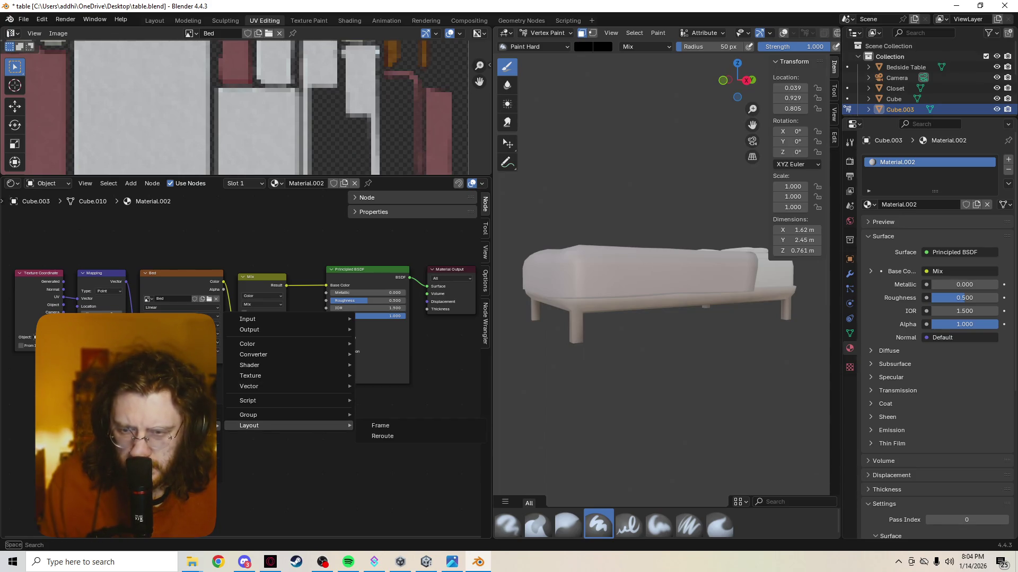
pyautogui.press('Left')
pyautogui.press('Up')
pyautogui.press('Up')
pyautogui.press('Up')
pyautogui.press('Right')
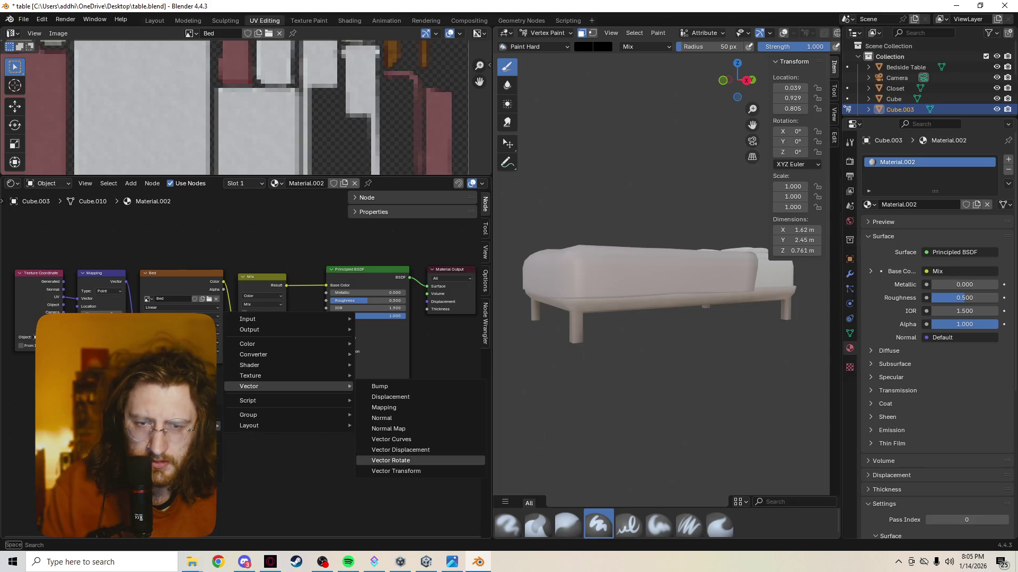
pyautogui.moveTo(286, 400)
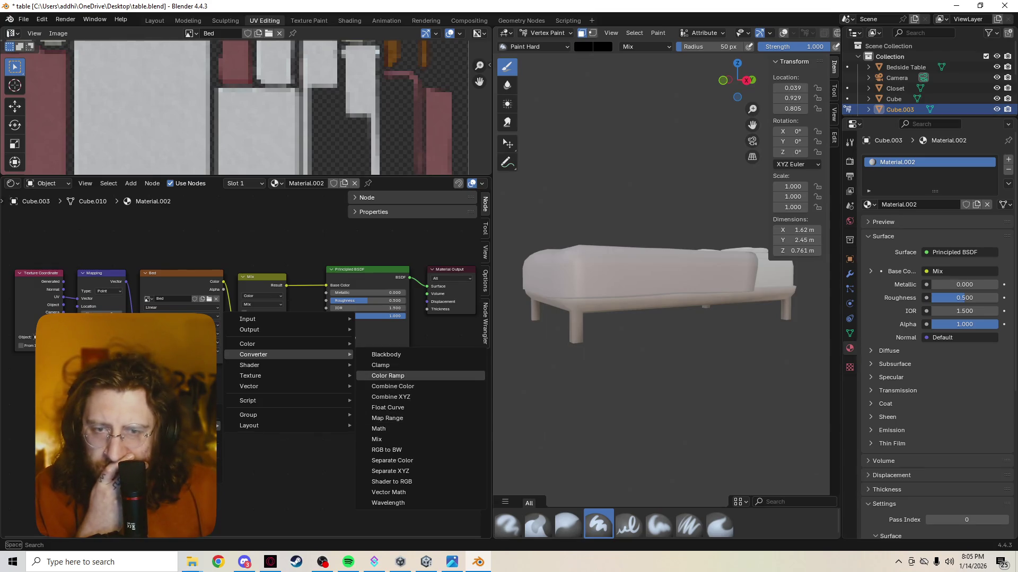
pyautogui.press('Escape')
pyautogui.moveTo(175, 429); pyautogui.dragTo(210, 432)
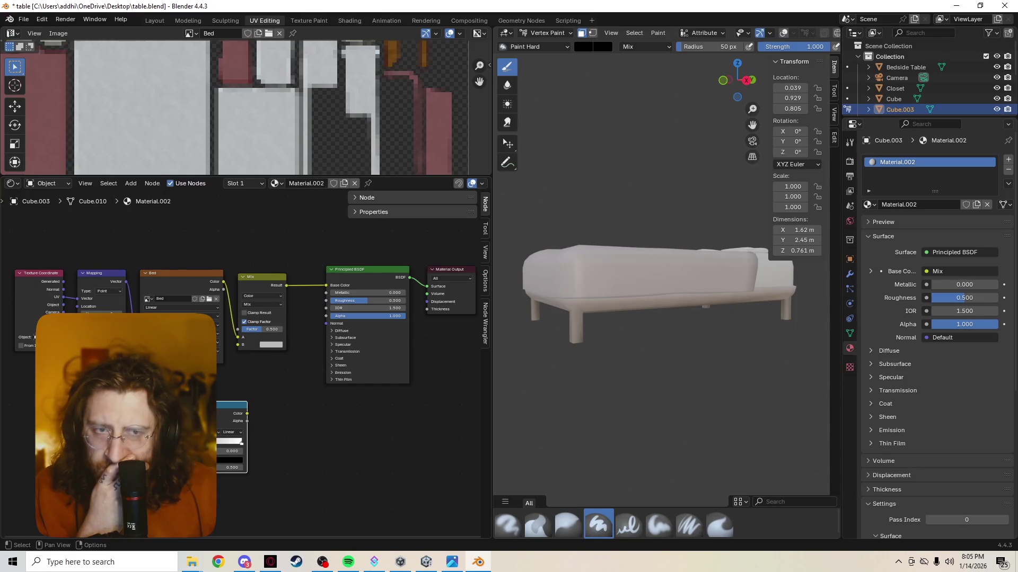
# Step: Link the lower image node into the Mix node's second input and the bed texture into its Factor
pyautogui.scroll(-5, 552, 154)
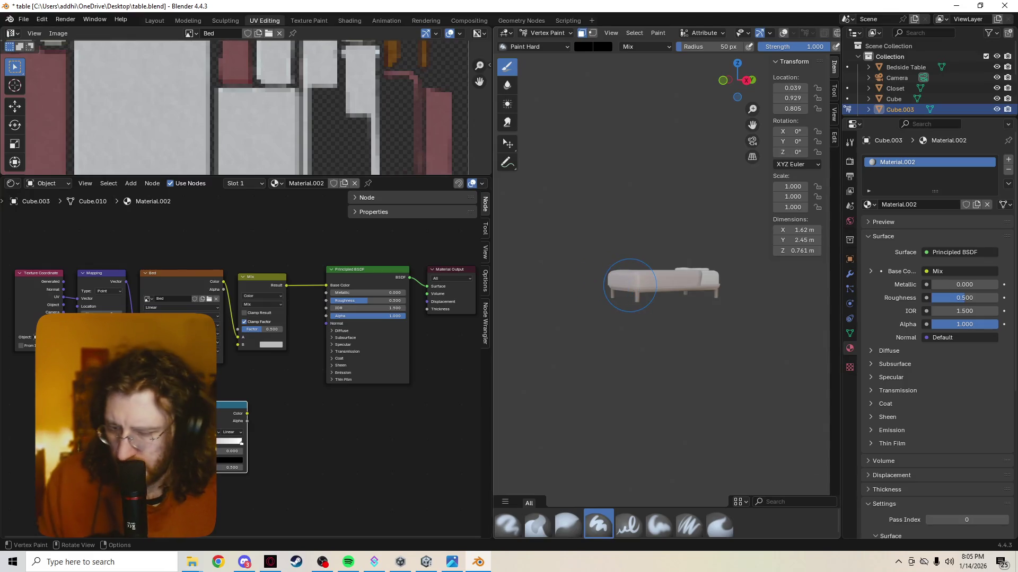
pyautogui.moveTo(619, 307)
pyautogui.mouseDown(button='middle')
pyautogui.moveTo(636, 222)
pyautogui.moveTo(760, 350)
pyautogui.mouseUp(button='middle')
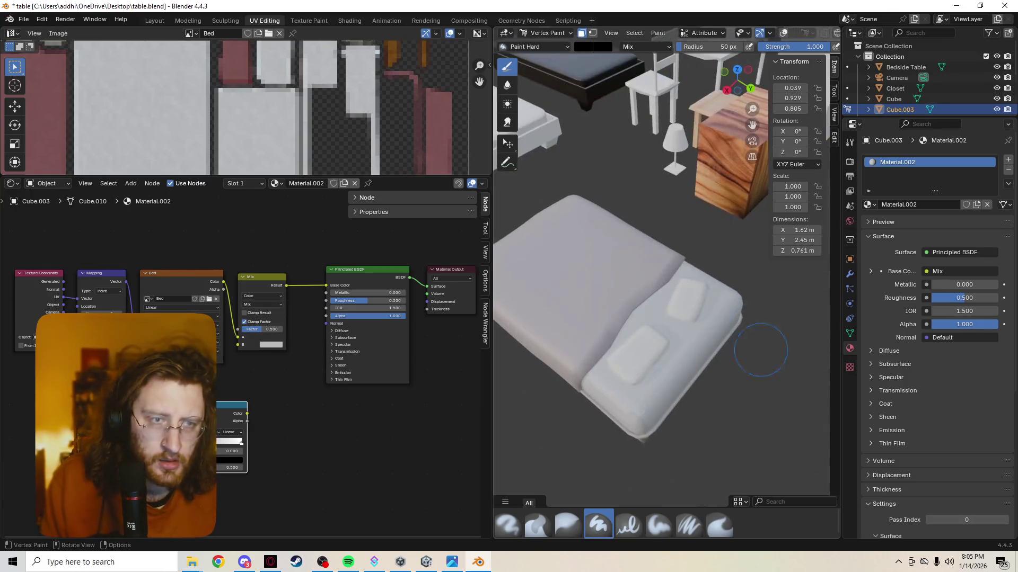
pyautogui.press('Tab')
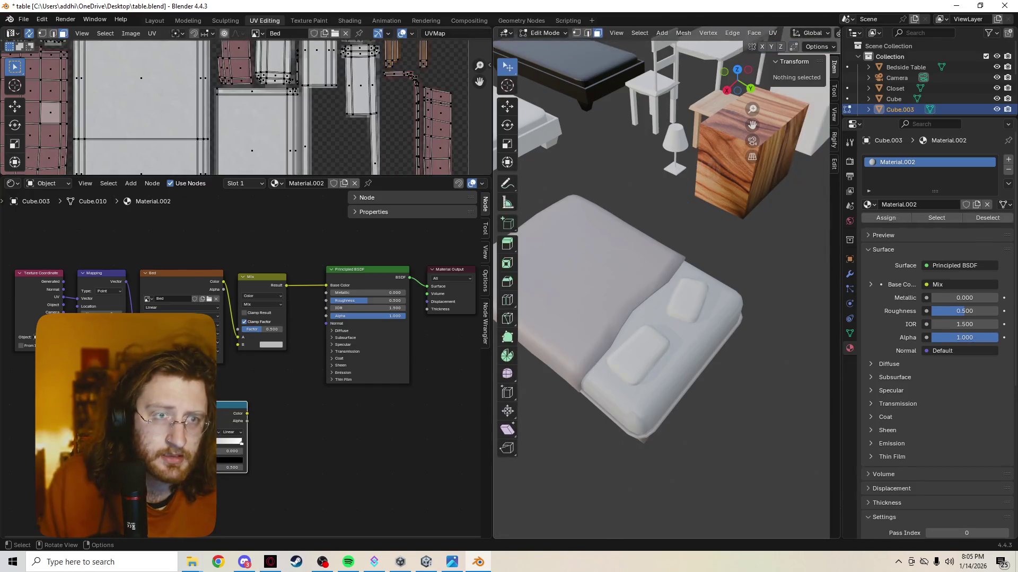
pyautogui.press('Tab')
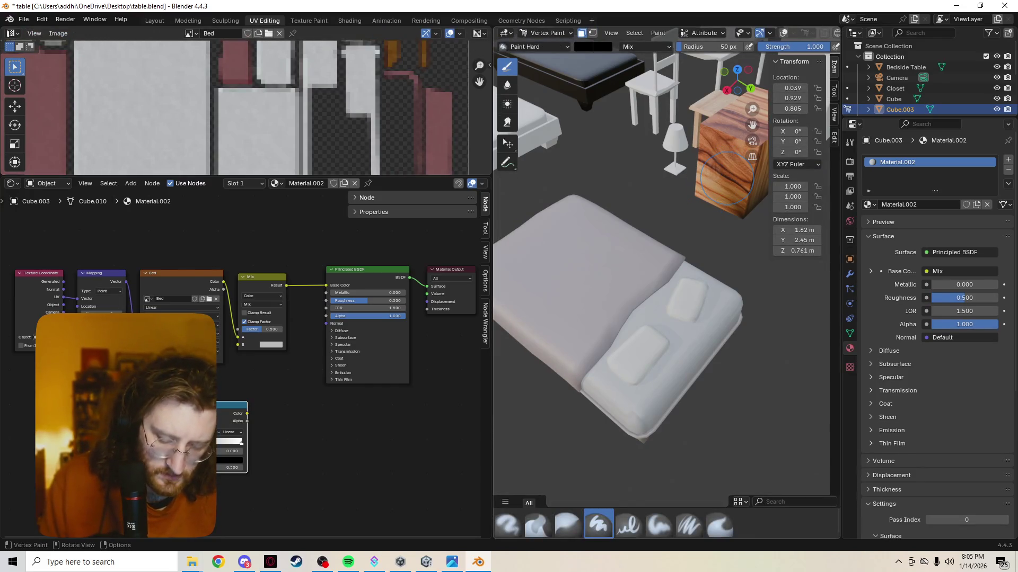
pyautogui.hotkey('alt', 'q')
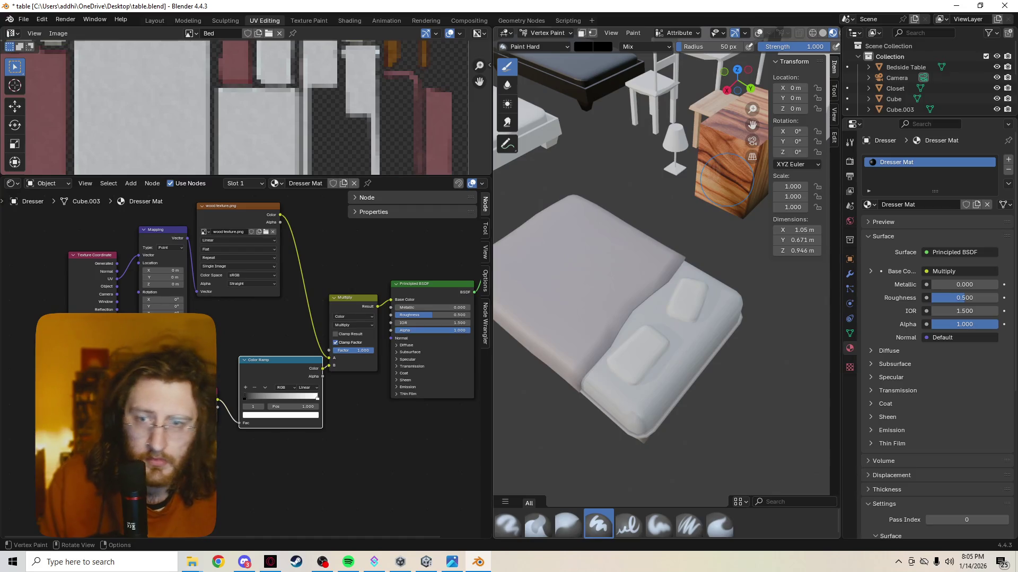
pyautogui.hotkey('alt', 'q')
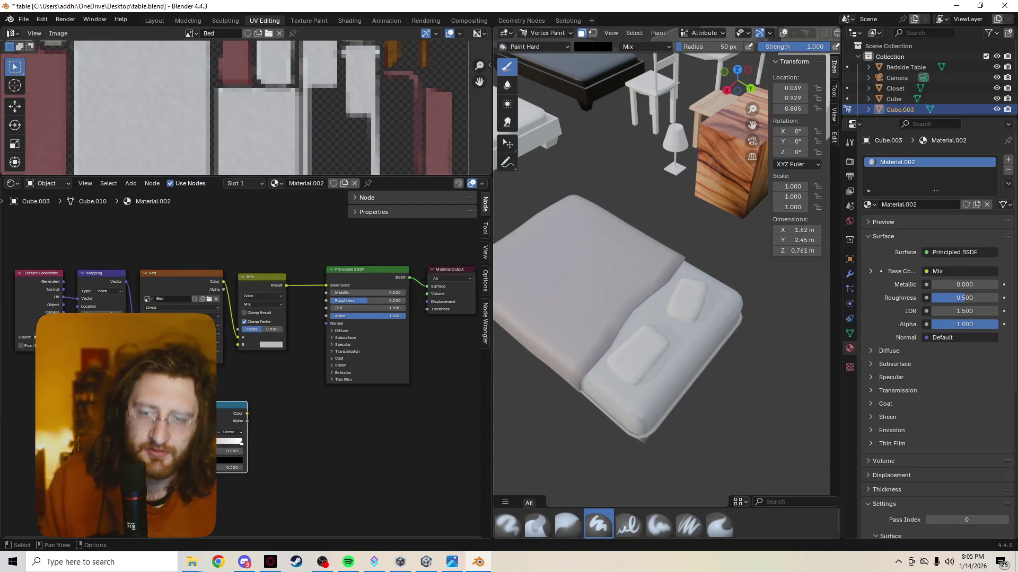
pyautogui.moveTo(247, 413); pyautogui.dragTo(237, 337)
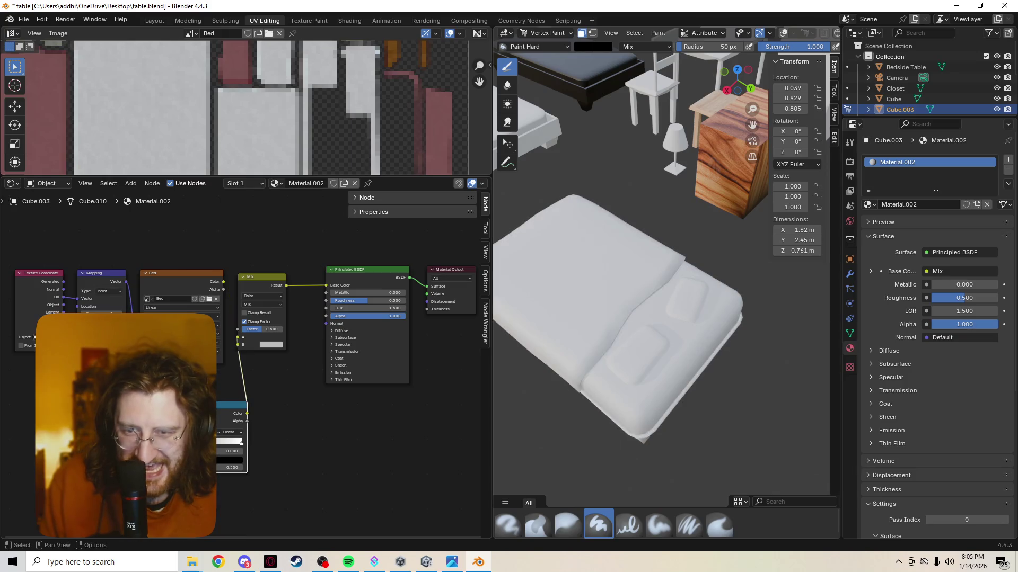
pyautogui.moveTo(223, 281); pyautogui.dragTo(237, 337)
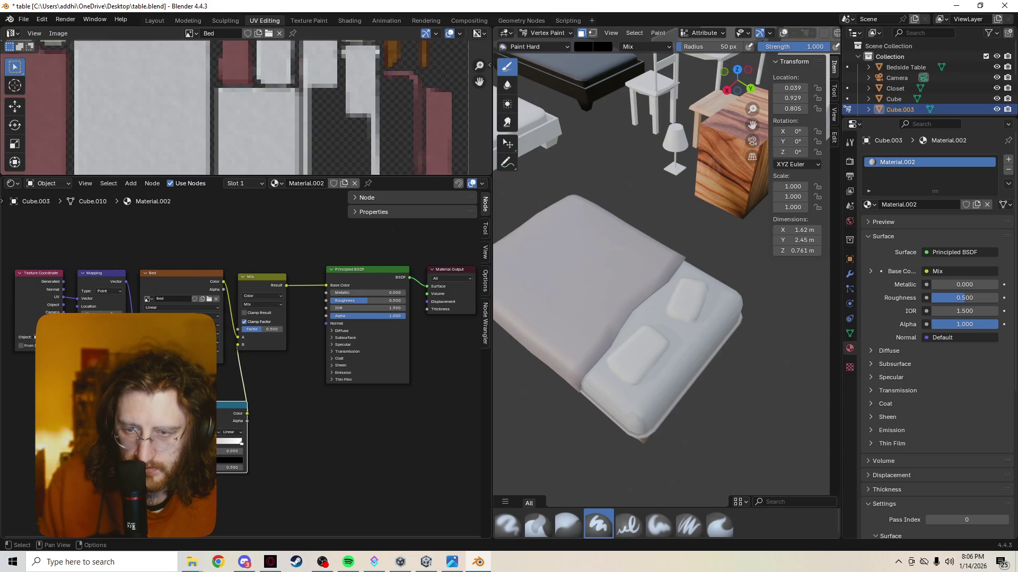
# Step: Search for and add a Color Attribute node to the bed material
pyautogui.hotkey('shift', 'a')
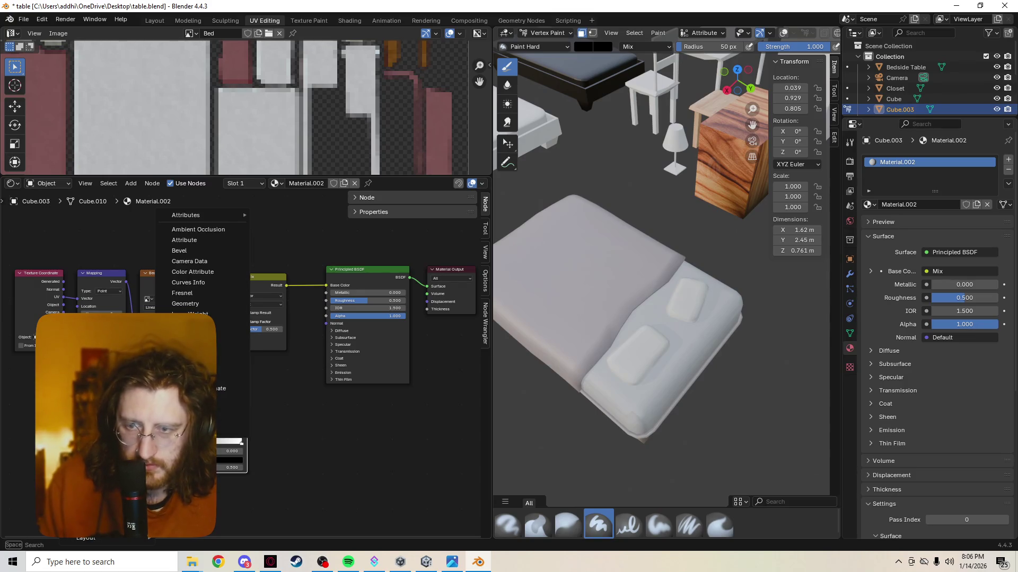
pyautogui.moveTo(132, 456)
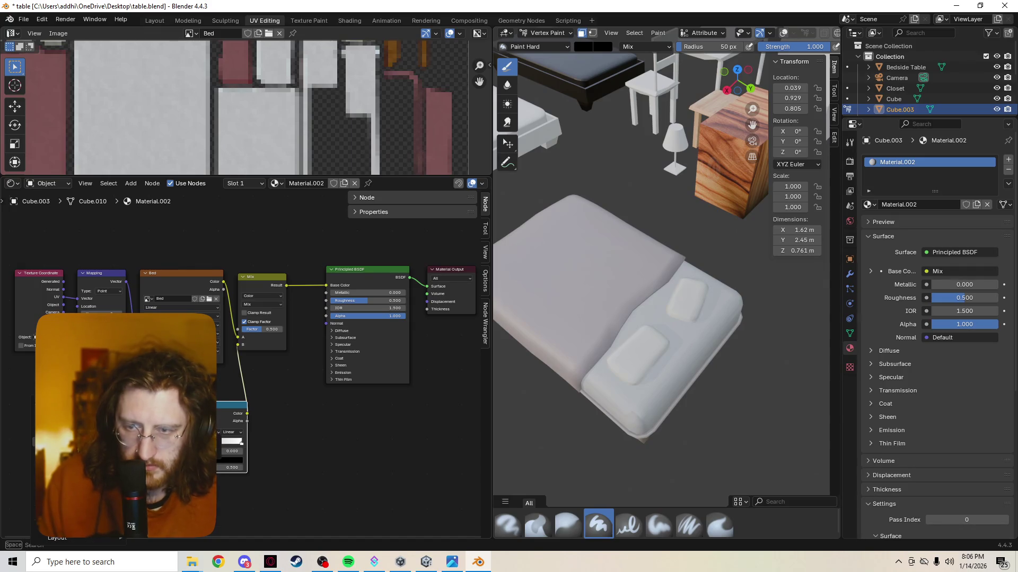
pyautogui.press('space')
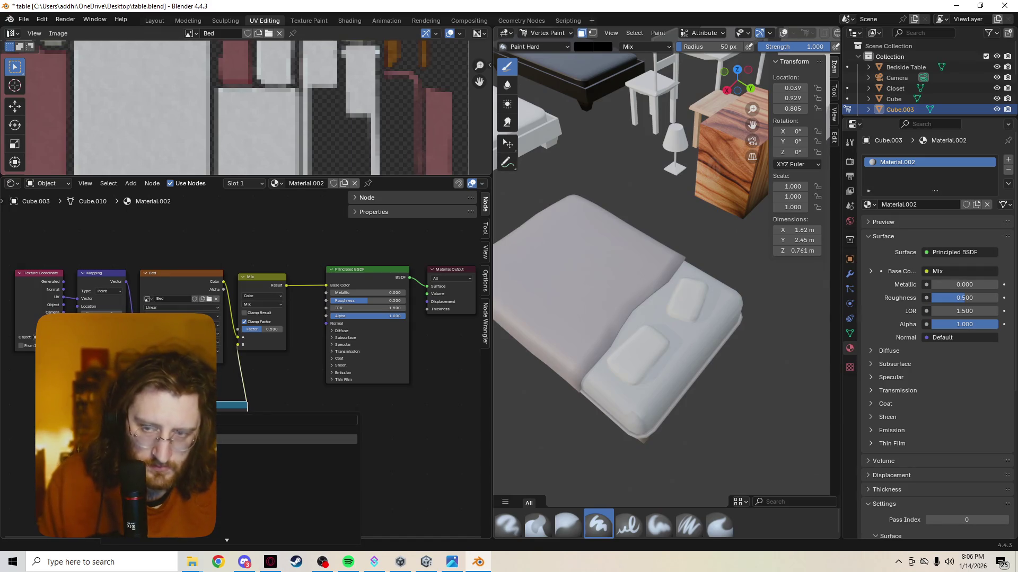
pyautogui.press('Return')
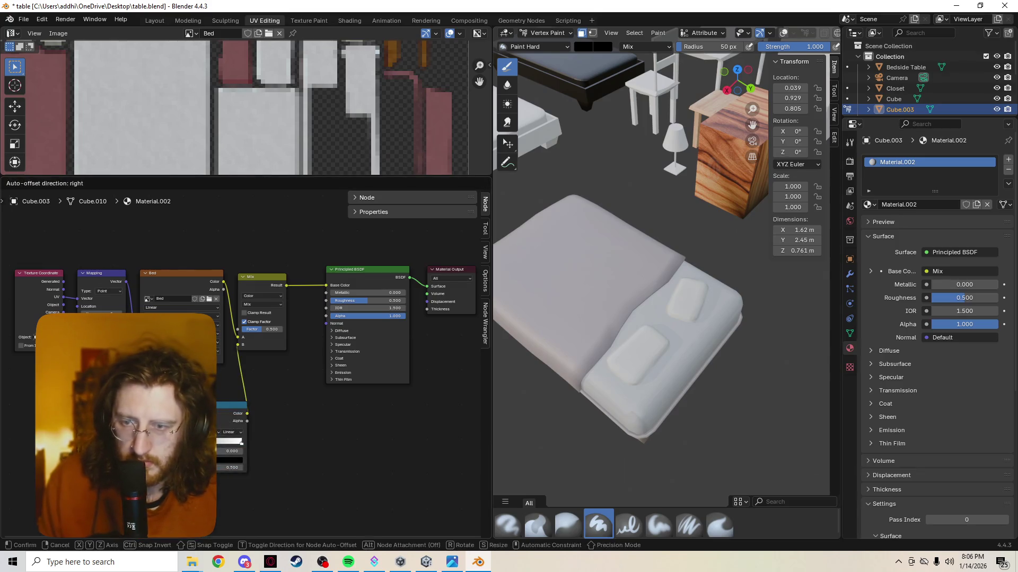
pyautogui.press('Return')
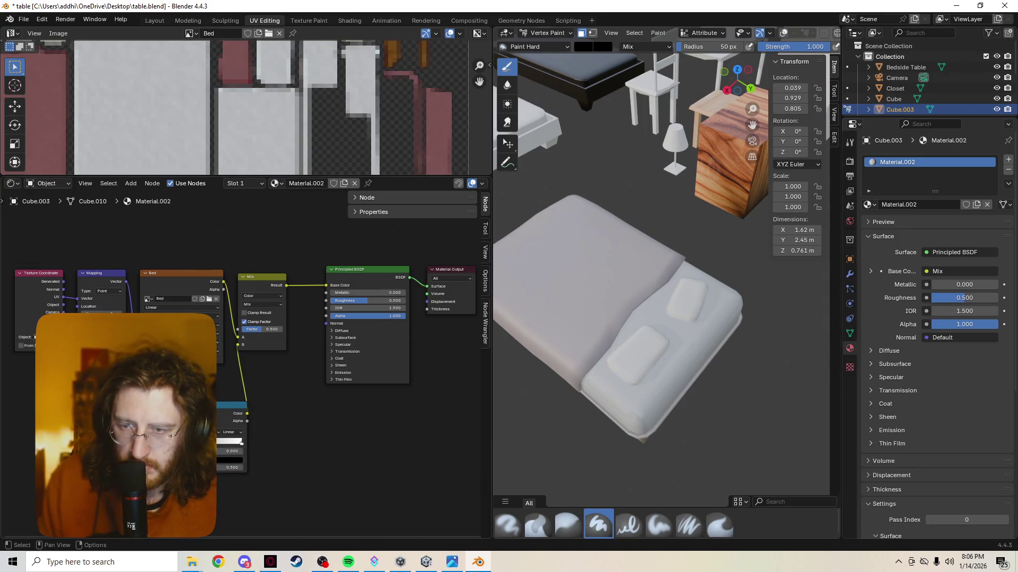
# Step: Vertex-paint the mattress purple from several angles, then nudge the Mix node and show its blend modes
pyautogui.moveTo(657, 296)
pyautogui.mouseDown(button='middle')
pyautogui.moveTo(610, 249)
pyautogui.moveTo(686, 370)
pyautogui.mouseUp(button='middle')
pyautogui.moveTo(565, 353)
pyautogui.mouseDown()
pyautogui.moveTo(636, 302)
pyautogui.moveTo(790, 318)
pyautogui.moveTo(797, 286)
pyautogui.mouseUp()
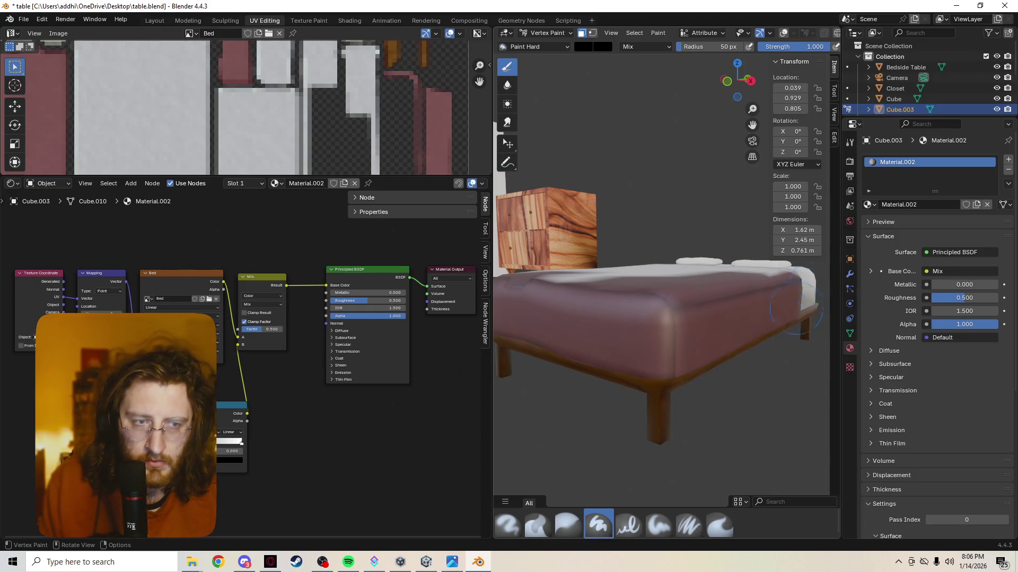
pyautogui.moveTo(790, 319); pyautogui.dragTo(610, 386, button='middle')
pyautogui.moveTo(586, 399)
pyautogui.mouseDown()
pyautogui.moveTo(652, 305)
pyautogui.moveTo(754, 210)
pyautogui.mouseUp()
pyautogui.moveTo(741, 291); pyautogui.dragTo(506, 323, button='middle')
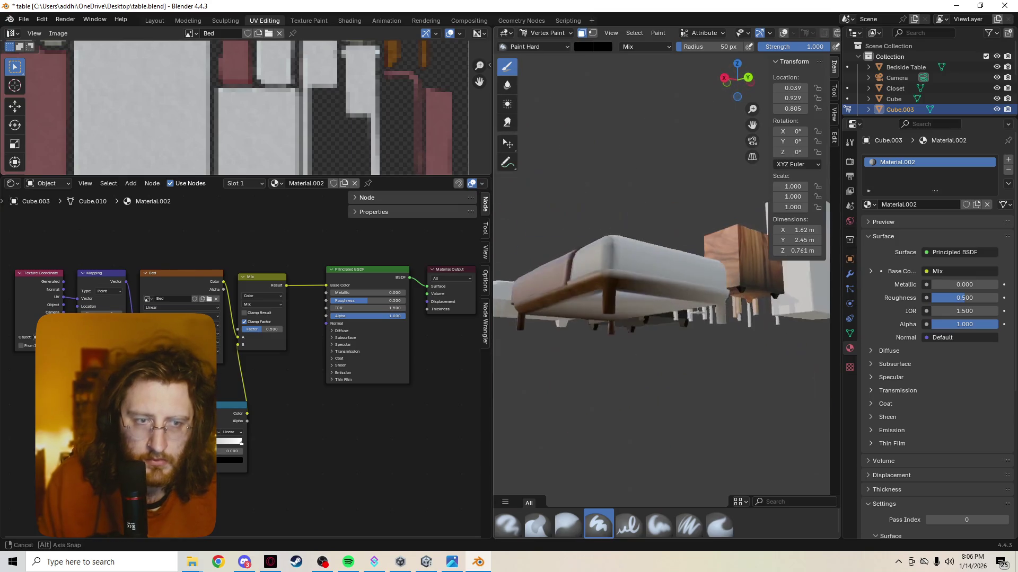
pyautogui.moveTo(638, 316); pyautogui.dragTo(737, 230, button='middle')
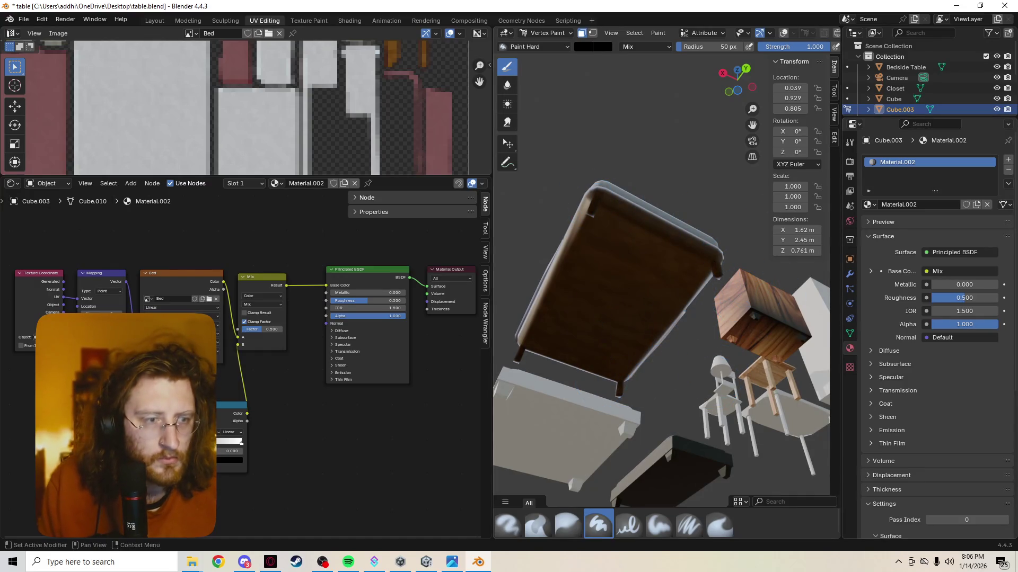
pyautogui.scroll(-10, 936, 328)
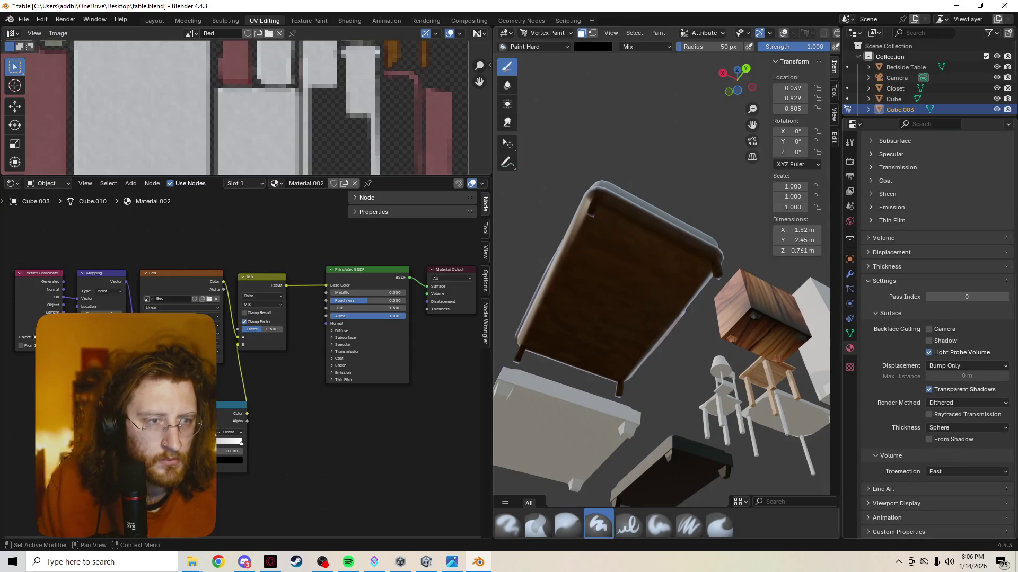
pyautogui.moveTo(636, 318)
pyautogui.mouseDown(button='middle')
pyautogui.moveTo(602, 375)
pyautogui.moveTo(604, 332)
pyautogui.mouseUp(button='middle')
pyautogui.moveTo(588, 289)
pyautogui.mouseDown(button='middle')
pyautogui.moveTo(594, 265)
pyautogui.moveTo(580, 268)
pyautogui.mouseUp(button='middle')
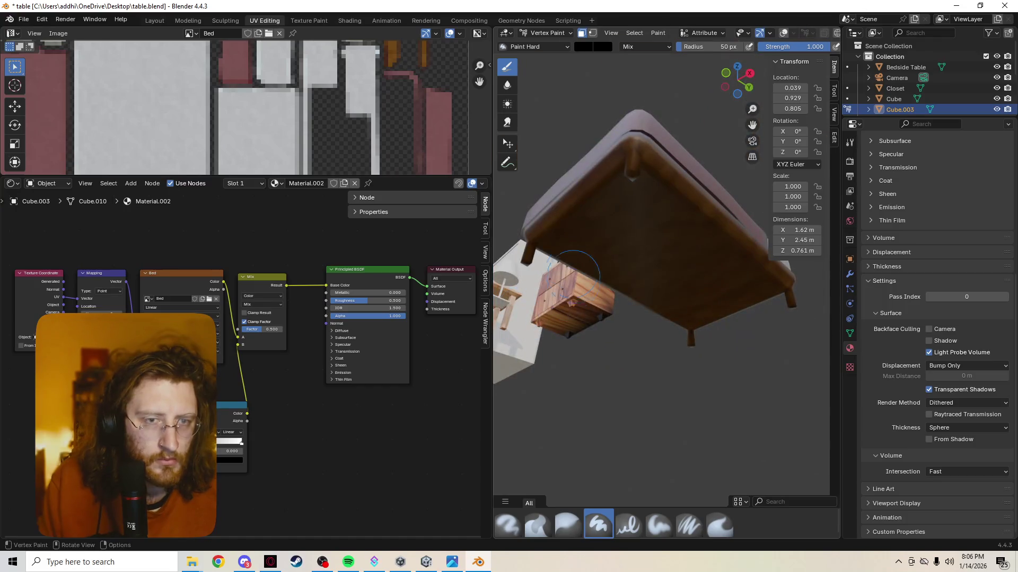
pyautogui.moveTo(672, 184); pyautogui.dragTo(664, 294, button='middle')
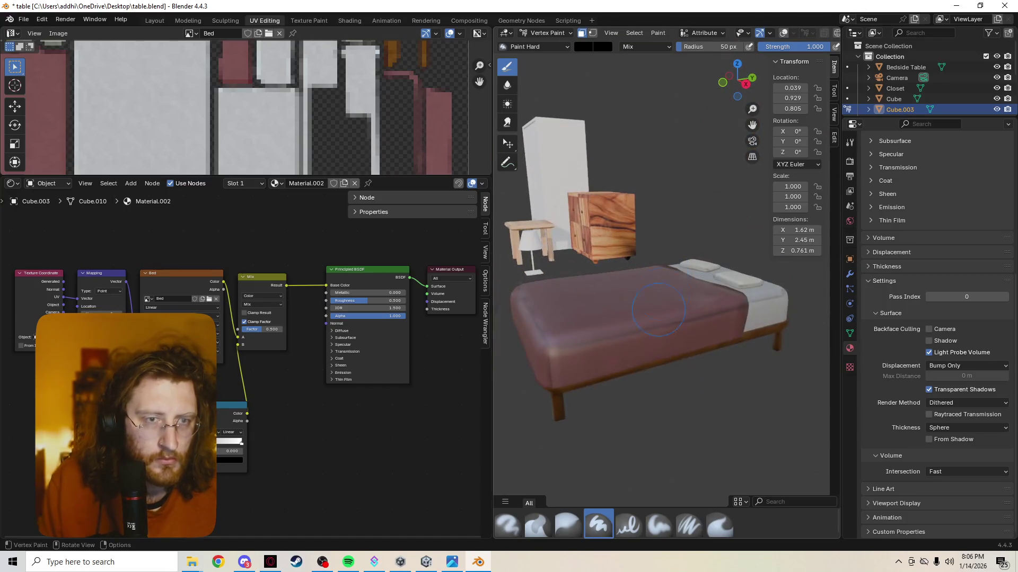
pyautogui.moveTo(583, 300); pyautogui.dragTo(683, 298, button='middle')
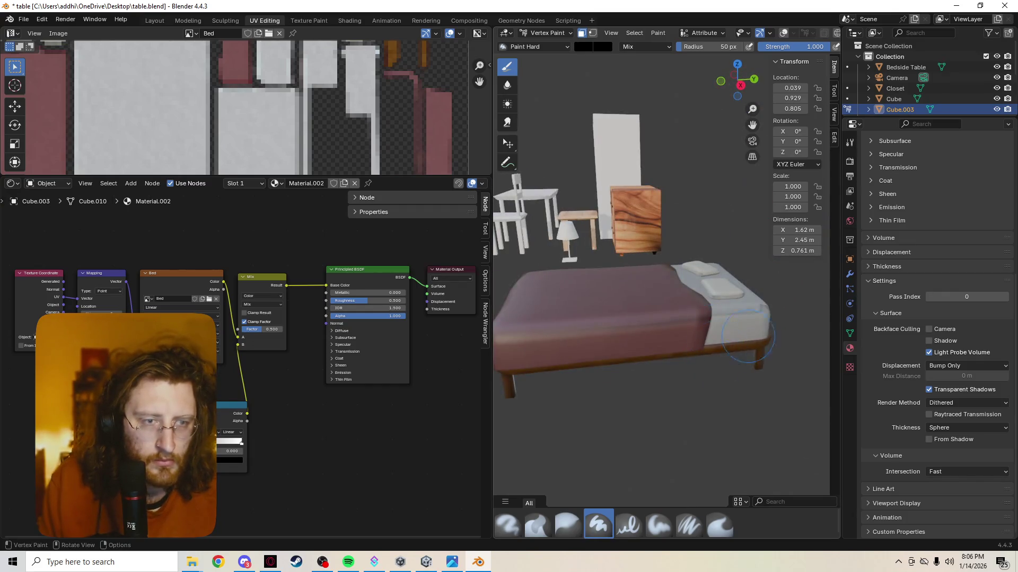
pyautogui.moveTo(265, 276); pyautogui.dragTo(290, 287)
pyautogui.click(288, 314)
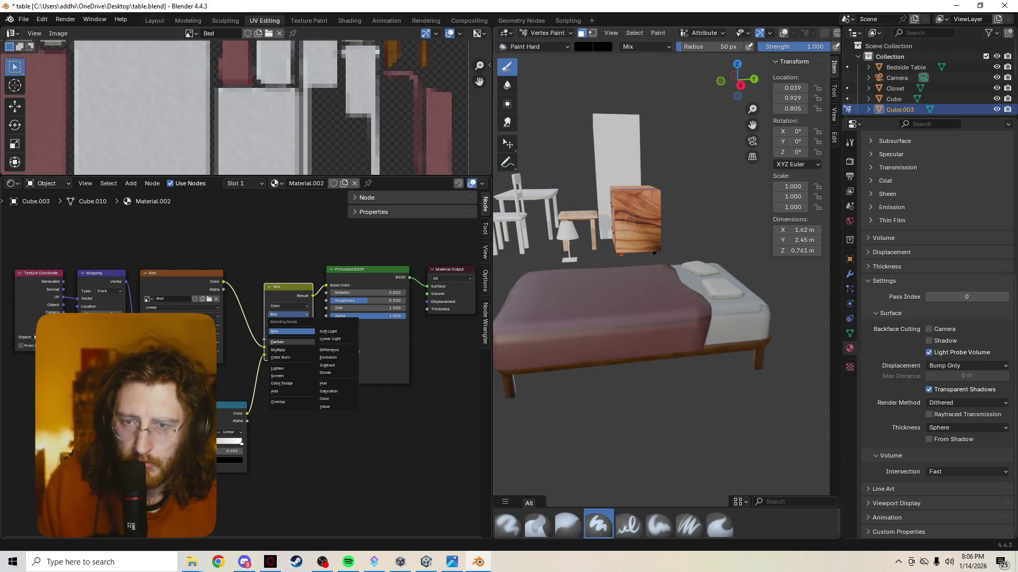
# Step: Link the Color Attribute into the Mix node's B input and set its blend to Color Burn
pyautogui.click(278, 342)
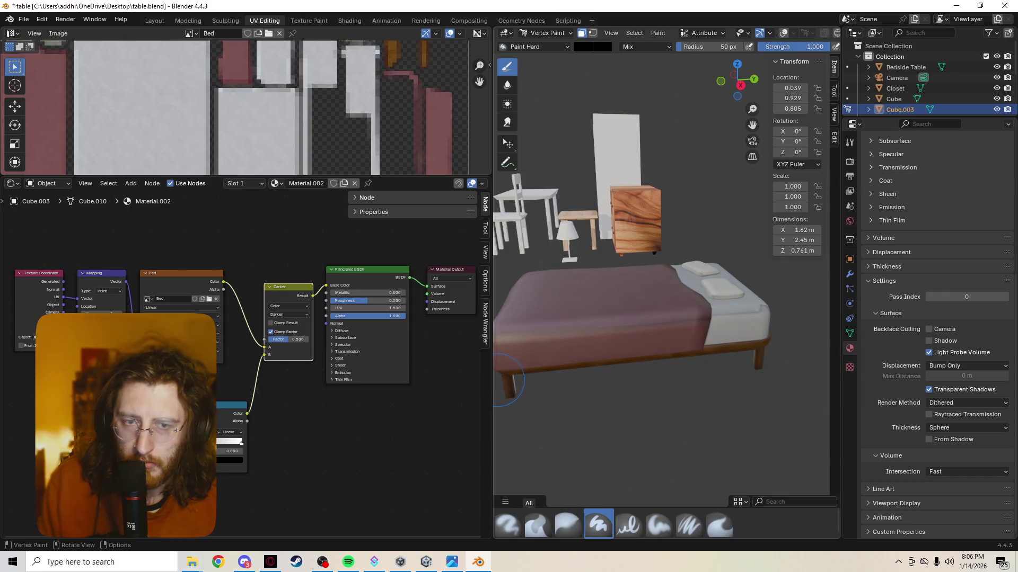
pyautogui.press('x')
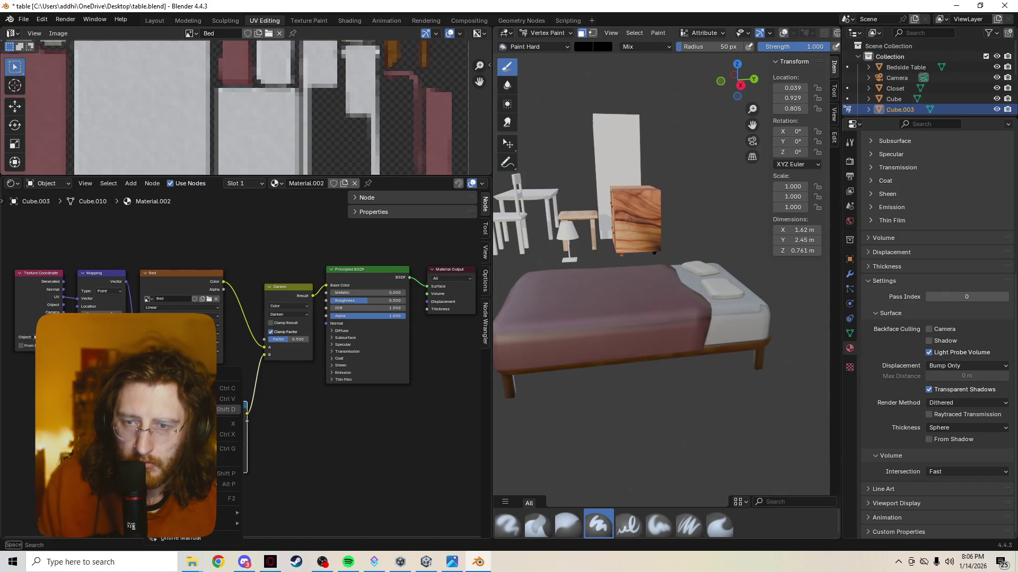
pyautogui.hotkey('ctrl', 'z')
pyautogui.moveTo(242, 404); pyautogui.dragTo(264, 354)
pyautogui.moveTo(610, 371); pyautogui.dragTo(617, 279, button='middle')
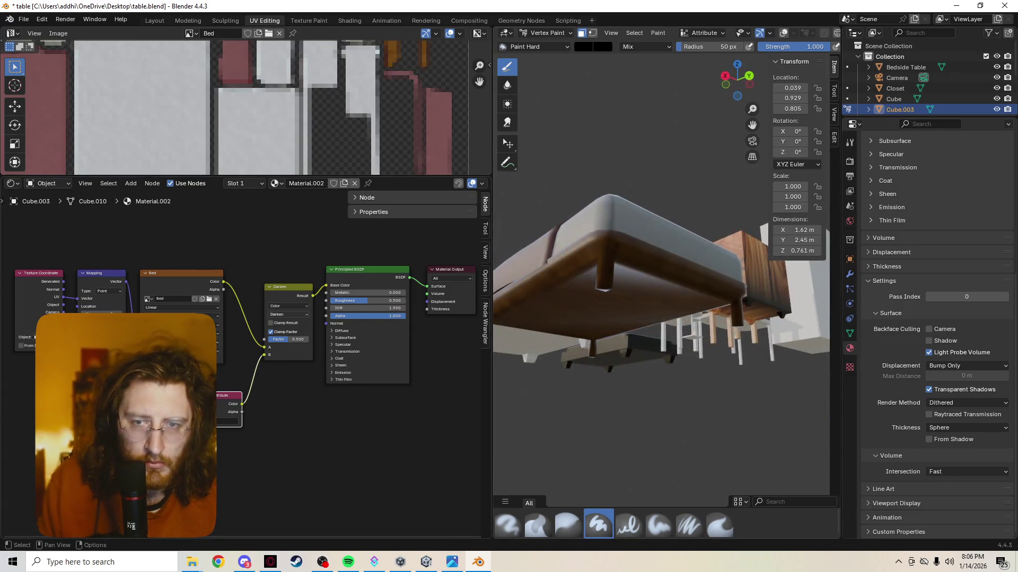
pyautogui.click(289, 315)
pyautogui.click(284, 357)
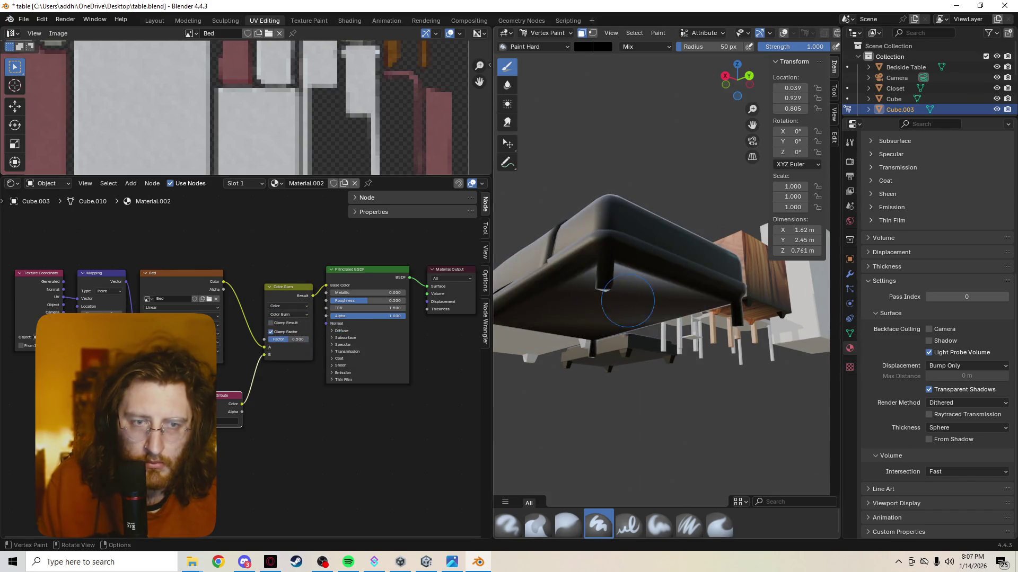
# Step: Orbit to a top-down view of the pillows, then bring up the add-node menu
pyautogui.moveTo(668, 292); pyautogui.dragTo(608, 370, button='middle')
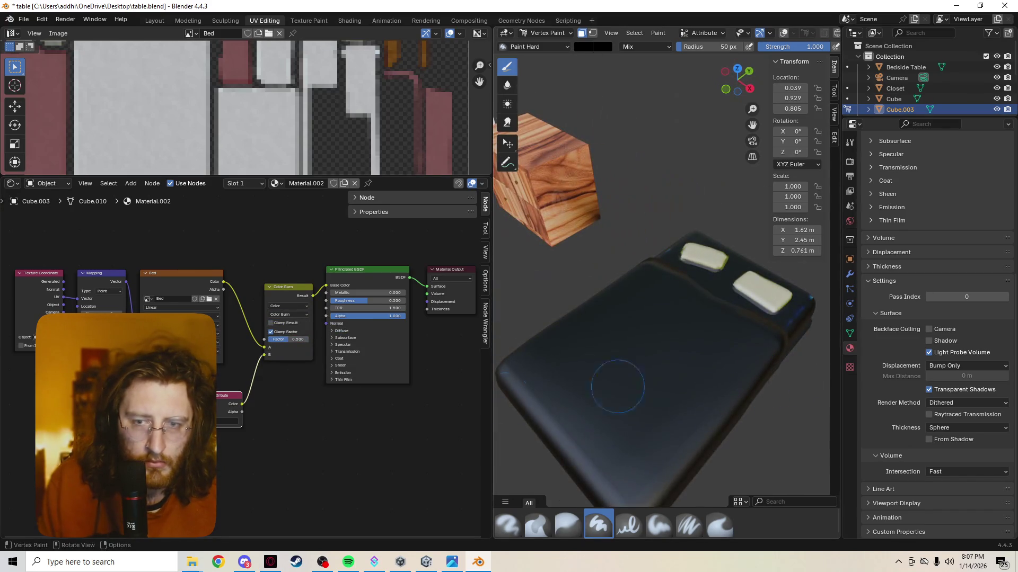
pyautogui.rightClick(180, 362)
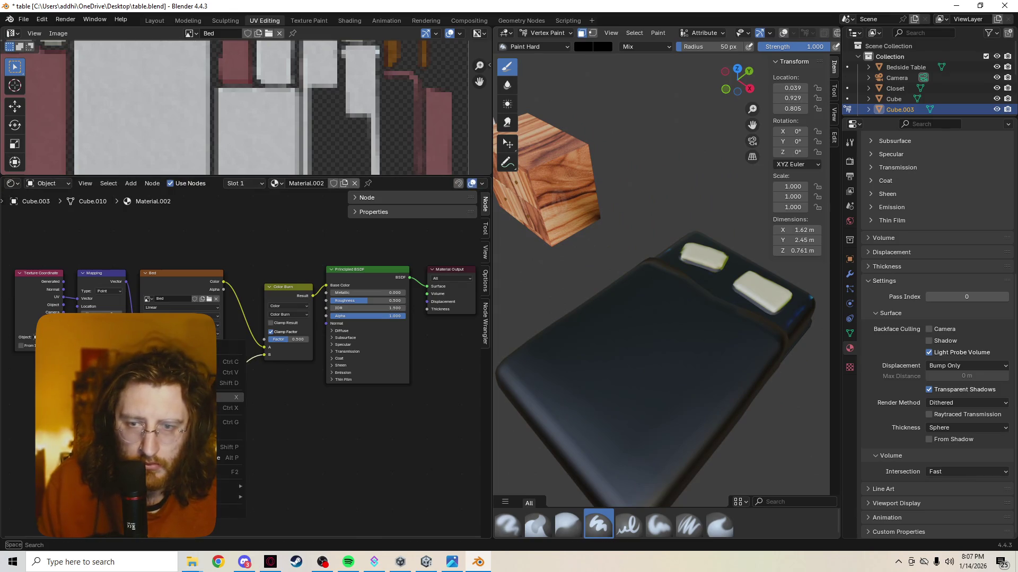
pyautogui.click(233, 362)
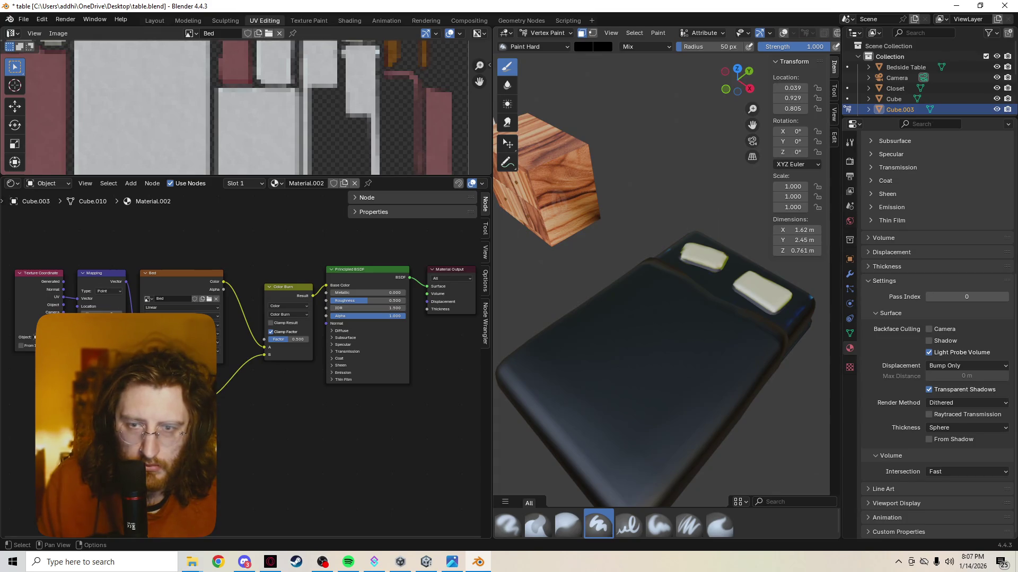
pyautogui.scroll(3, 738, 325)
pyautogui.moveTo(734, 297)
pyautogui.mouseDown(button='middle')
pyautogui.moveTo(763, 255)
pyautogui.moveTo(623, 256)
pyautogui.mouseUp(button='middle')
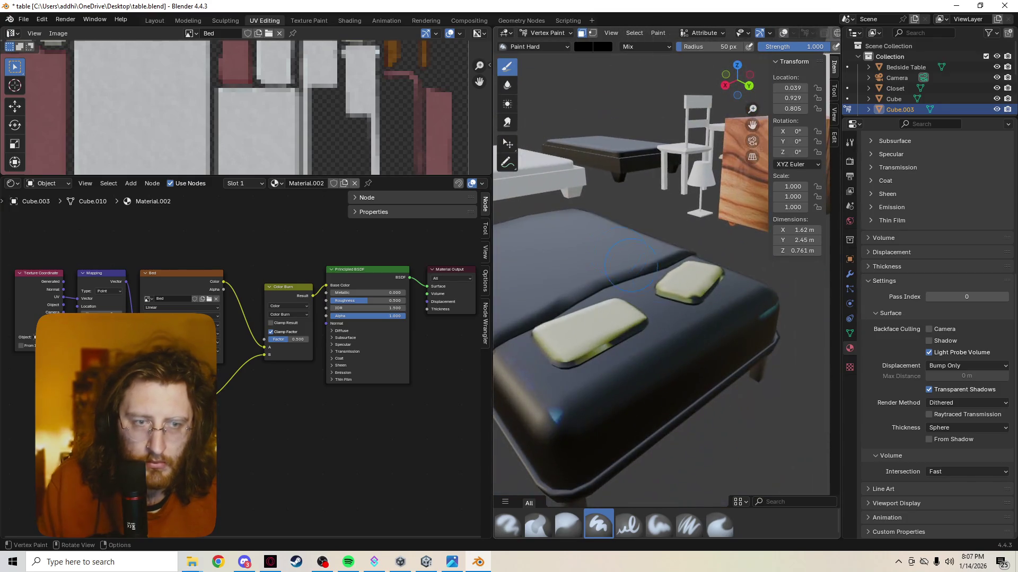
pyautogui.moveTo(631, 320)
pyautogui.mouseDown(button='middle')
pyautogui.moveTo(613, 227)
pyautogui.moveTo(763, 360)
pyautogui.mouseUp(button='middle')
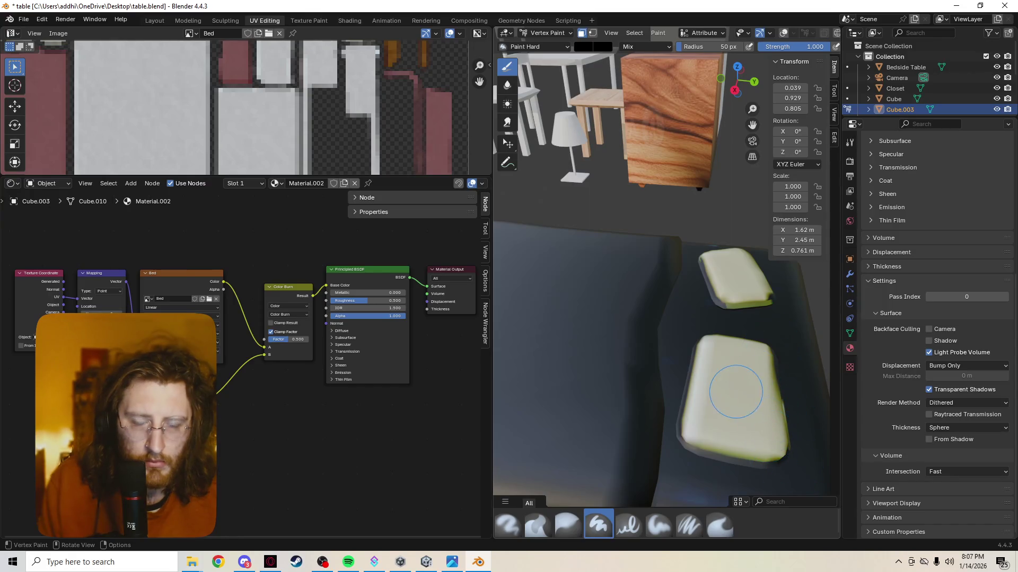
pyautogui.rightClick(233, 404)
# Step: Add a Mix colour node by mistake and cancel its placement
pyautogui.moveTo(249, 404)
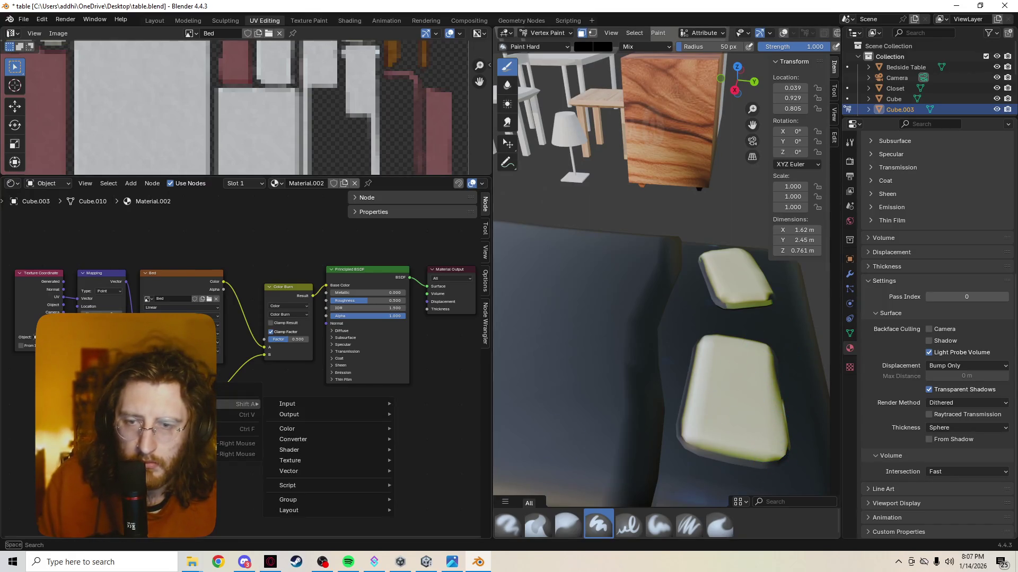
pyautogui.moveTo(328, 428)
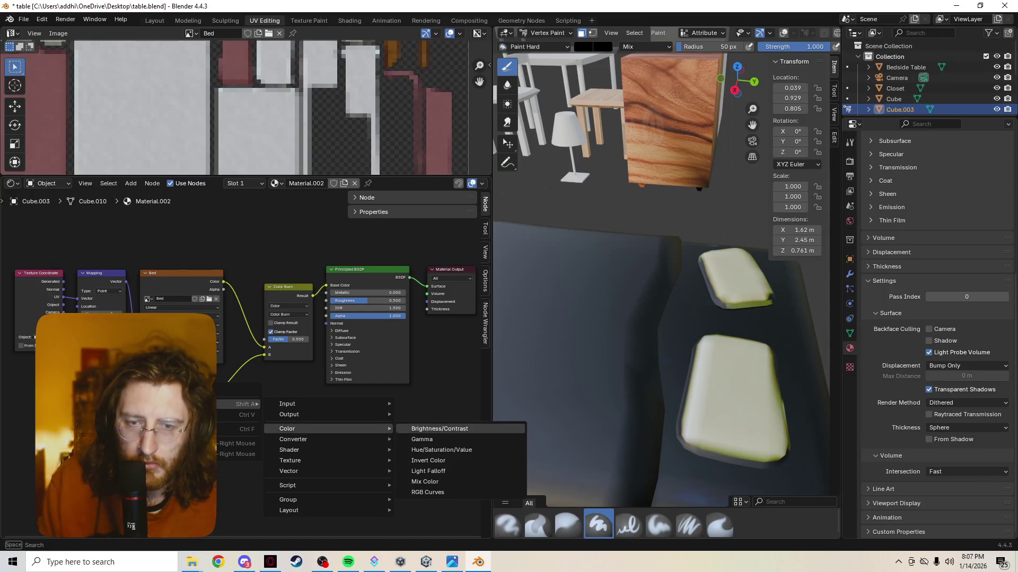
pyautogui.click(418, 480)
pyautogui.rightClick(310, 424)
# Step: Add a Color Ramp below the Color Burn node and link its Color into the B input
pyautogui.rightClick(239, 398)
pyautogui.moveTo(249, 398)
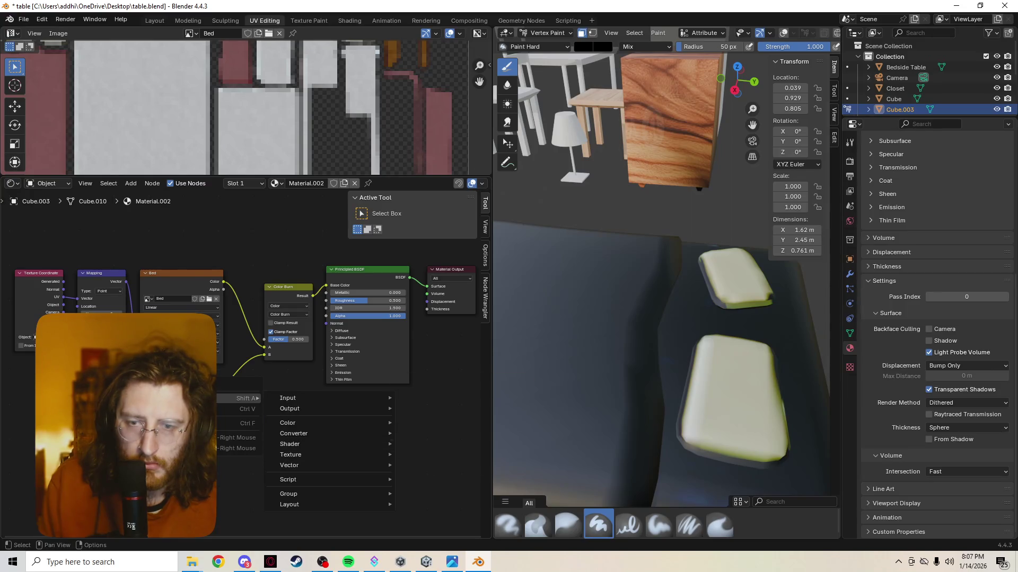
pyautogui.moveTo(318, 423)
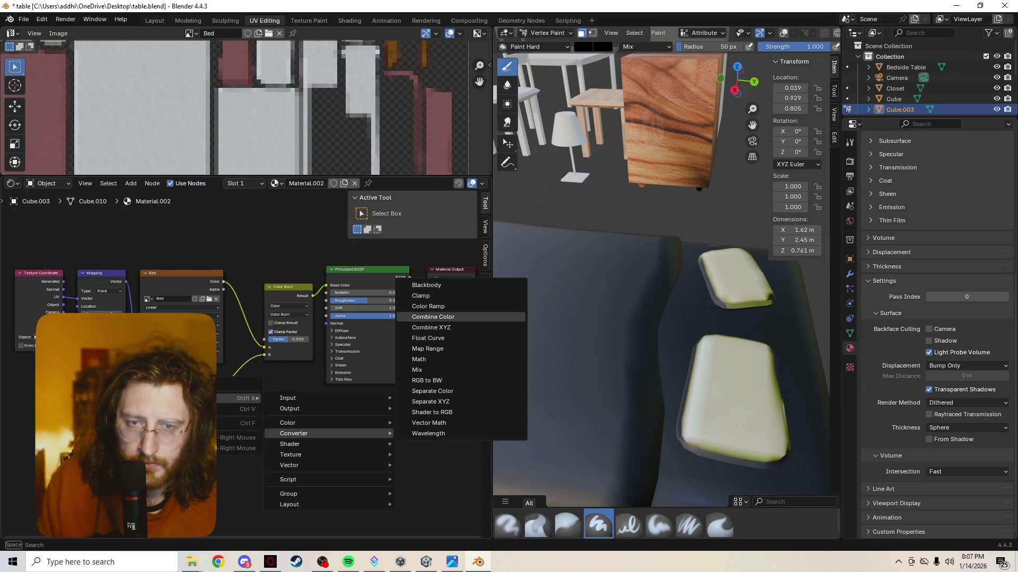
pyautogui.click(428, 306)
pyautogui.click(272, 408)
pyautogui.moveTo(212, 393); pyautogui.dragTo(232, 462)
pyautogui.moveTo(315, 408); pyautogui.dragTo(263, 354)
pyautogui.moveTo(265, 401); pyautogui.dragTo(227, 394)
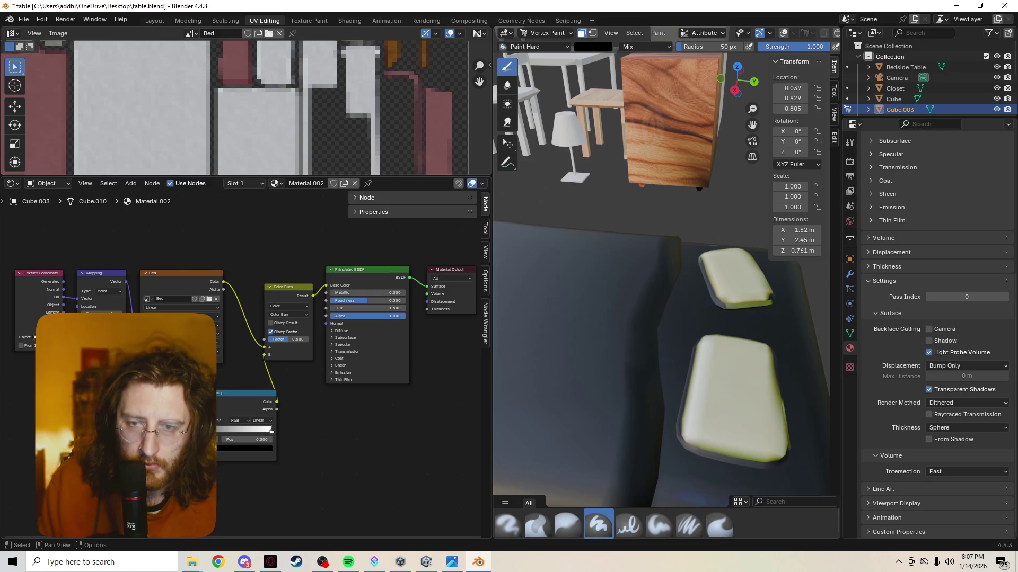
pyautogui.scroll(-1, 248, 363)
pyautogui.scroll(-6, 661, 318)
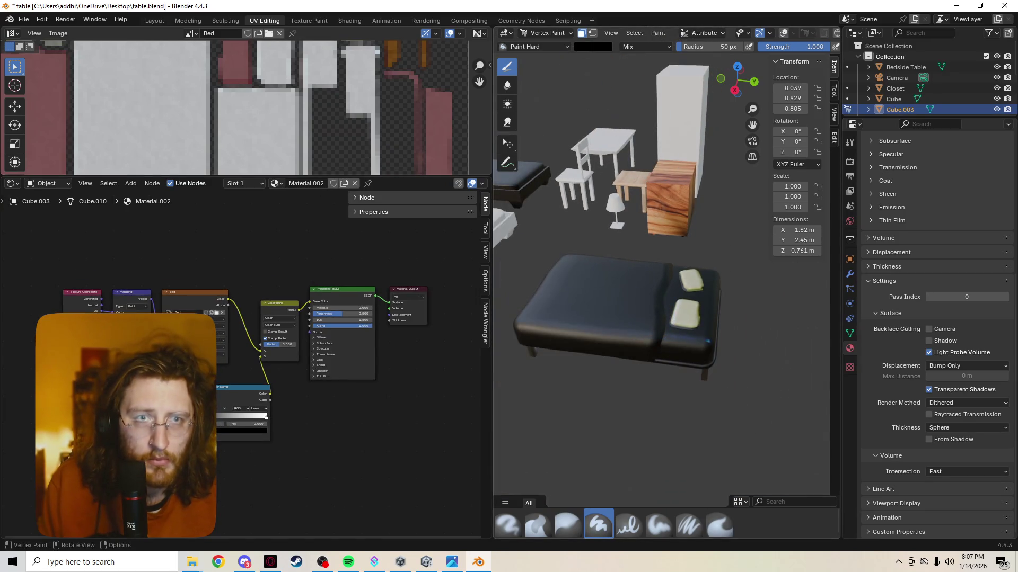
# Step: Set the brush colour to white with Value 1, paint a stroke on the bed, and orbit to inspect it
pyautogui.click(583, 46)
pyautogui.moveTo(583, 189); pyautogui.dragTo(673, 188)
pyautogui.moveTo(666, 307)
pyautogui.mouseDown()
pyautogui.moveTo(609, 307)
pyautogui.moveTo(583, 258)
pyautogui.moveTo(535, 339)
pyautogui.moveTo(684, 297)
pyautogui.moveTo(668, 349)
pyautogui.moveTo(718, 276)
pyautogui.moveTo(609, 349)
pyautogui.moveTo(562, 352)
pyautogui.mouseUp()
pyautogui.moveTo(686, 370); pyautogui.dragTo(607, 355, button='middle')
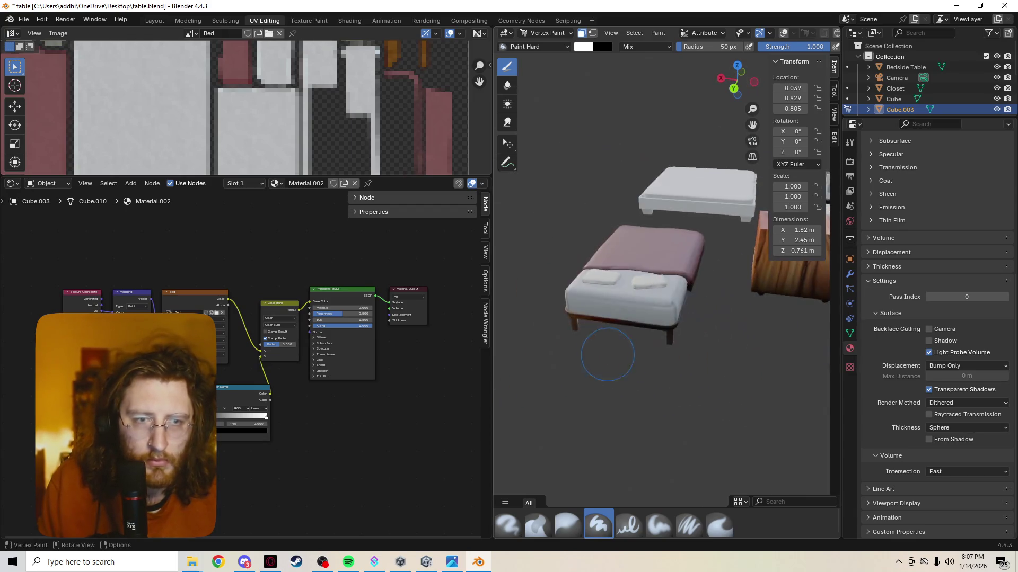
pyautogui.moveTo(707, 318); pyautogui.dragTo(752, 286, button='middle')
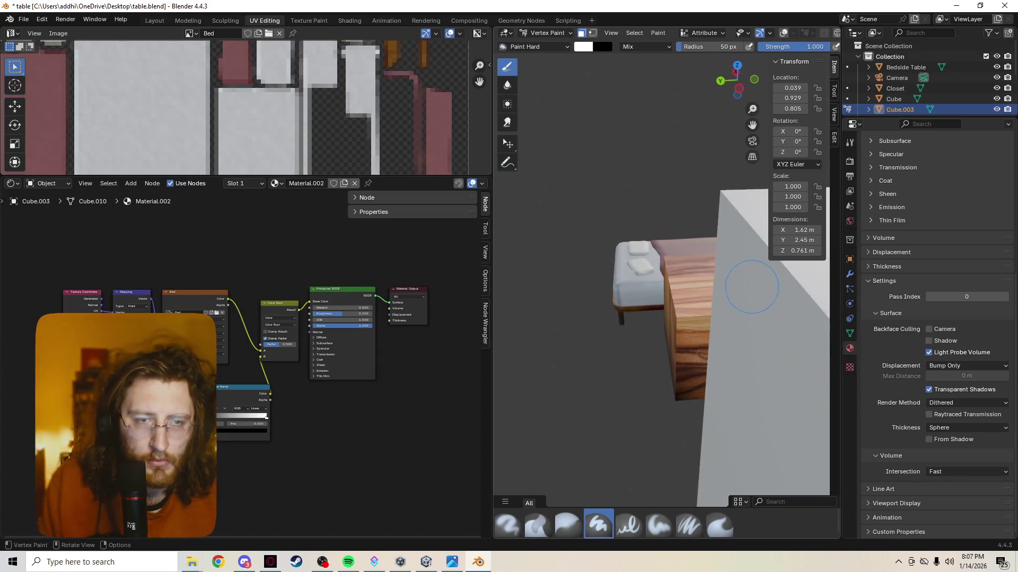
pyautogui.moveTo(657, 306); pyautogui.dragTo(721, 350, button='middle')
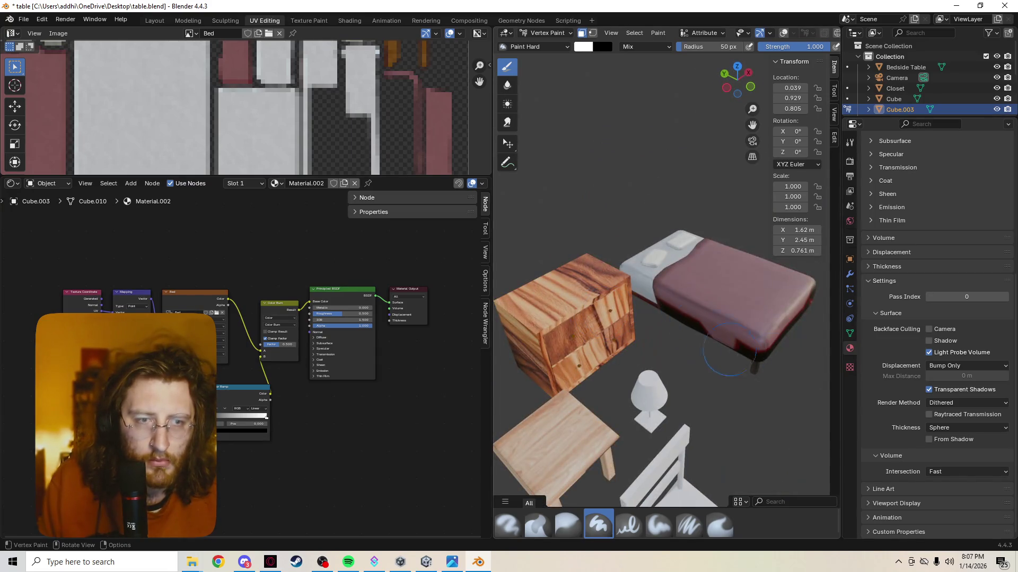
pyautogui.moveTo(771, 325)
pyautogui.mouseDown(button='middle')
pyautogui.moveTo(654, 363)
pyautogui.moveTo(662, 334)
pyautogui.moveTo(726, 250)
pyautogui.mouseUp(button='middle')
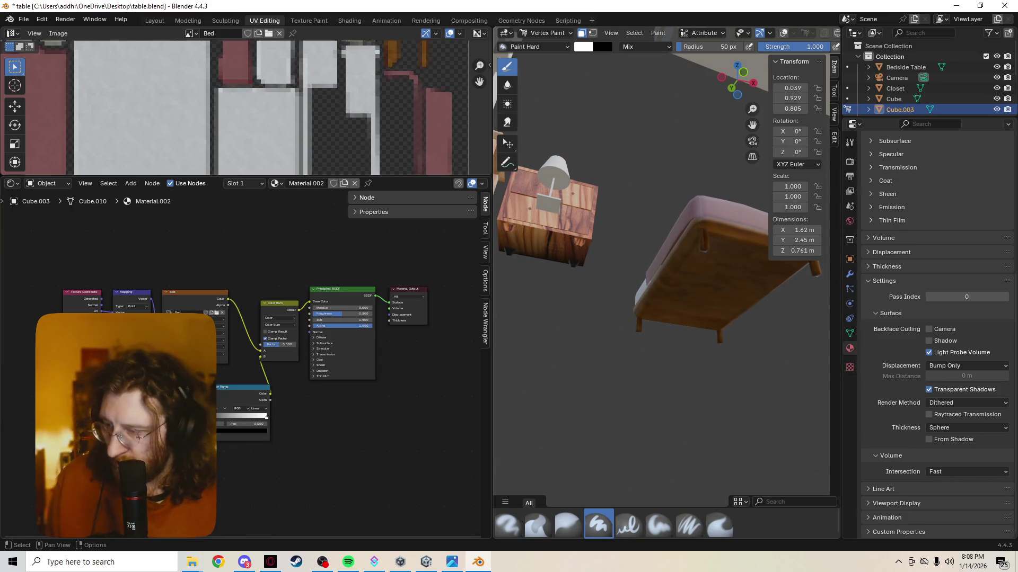
pyautogui.moveTo(753, 286)
pyautogui.mouseDown(button='middle')
pyautogui.moveTo(731, 292)
pyautogui.moveTo(674, 269)
pyautogui.mouseUp(button='middle')
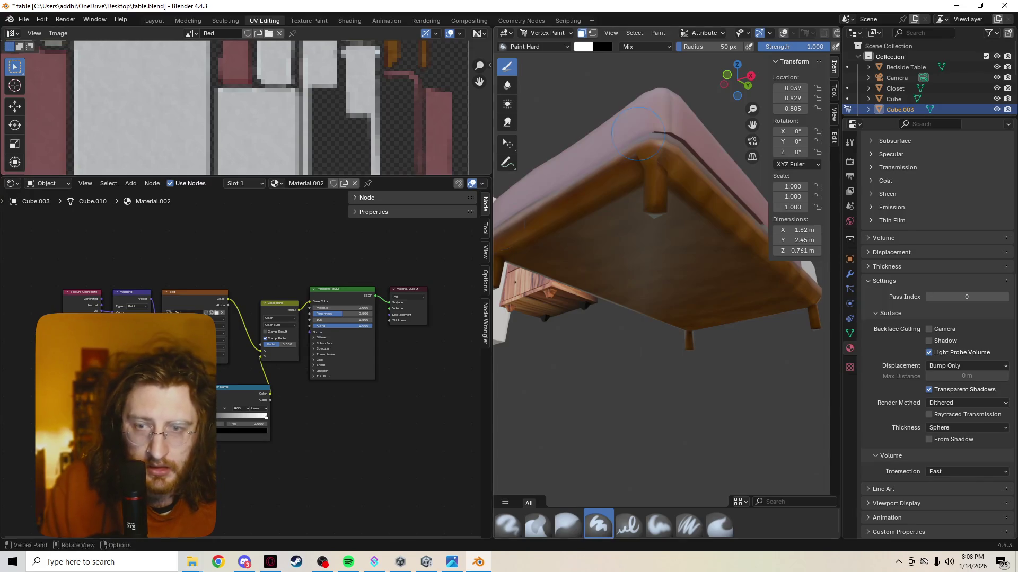
# Step: Set the brush colour to black and line up a low side view, toggling wireframe and solid shading
pyautogui.click(583, 47)
pyautogui.moveTo(652, 187); pyautogui.dragTo(580, 188)
pyautogui.moveTo(651, 212)
pyautogui.mouseDown(button='middle')
pyautogui.moveTo(685, 262)
pyautogui.moveTo(655, 283)
pyautogui.moveTo(658, 310)
pyautogui.mouseUp(button='middle')
pyautogui.press('z')
pyautogui.click(604, 264)
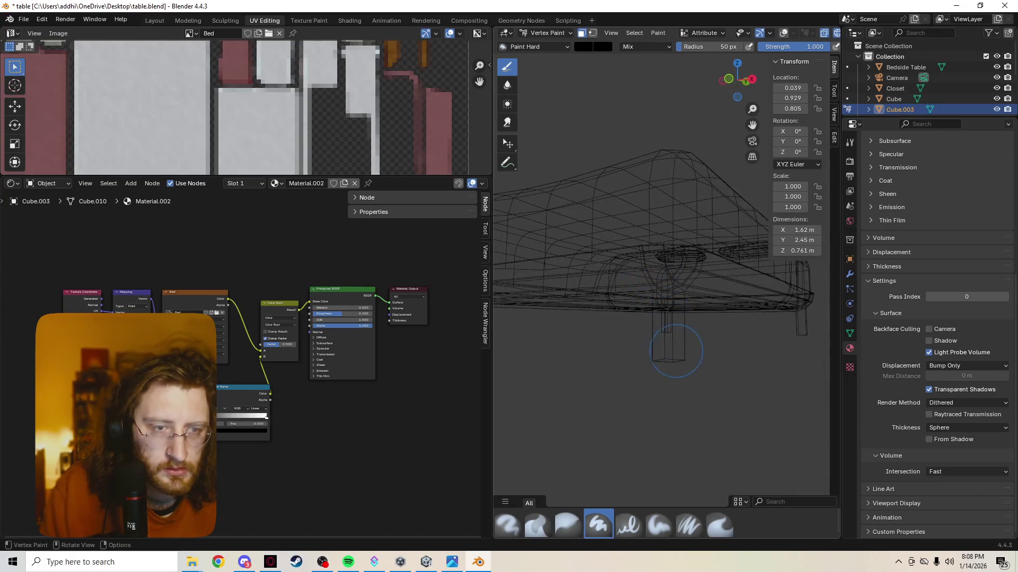
pyautogui.press('z')
pyautogui.click(715, 362)
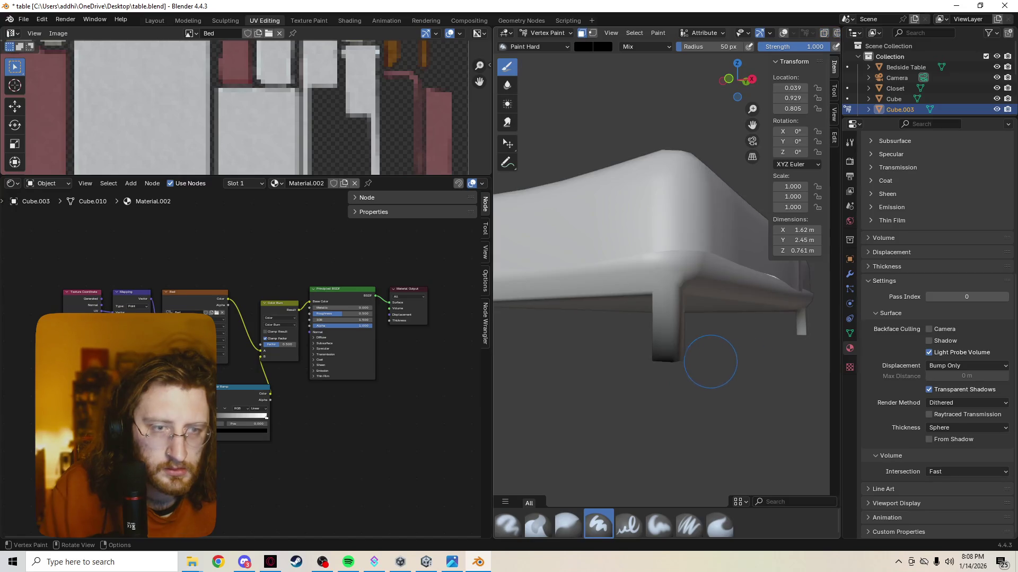
pyautogui.moveTo(689, 357)
pyautogui.mouseDown(button='middle')
pyautogui.moveTo(750, 318)
pyautogui.moveTo(597, 323)
pyautogui.moveTo(618, 332)
pyautogui.moveTo(606, 318)
pyautogui.moveTo(582, 355)
pyautogui.mouseUp(button='middle')
pyautogui.press('z')
pyautogui.click(657, 354)
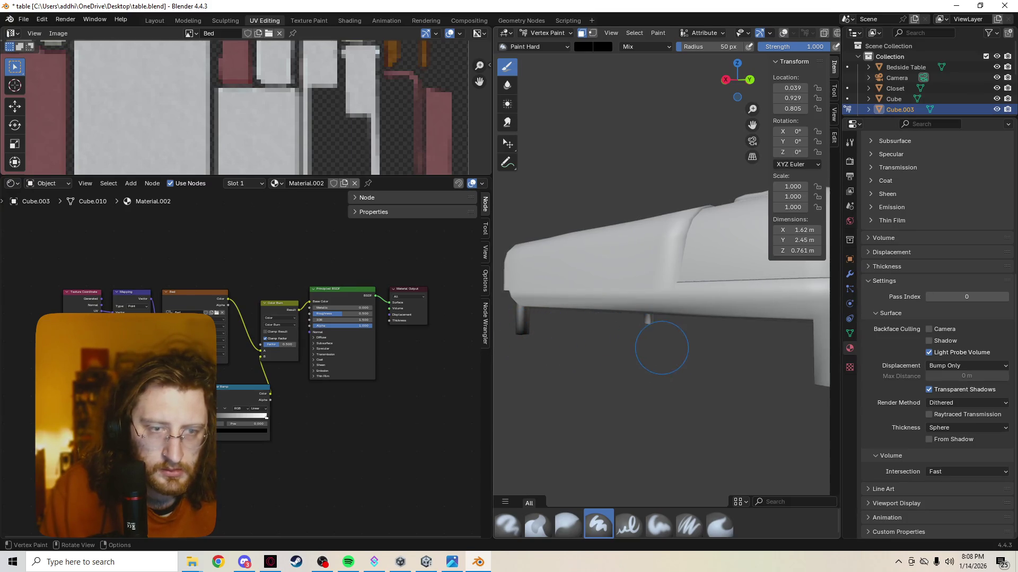
pyautogui.moveTo(662, 347); pyautogui.dragTo(662, 326, button='middle')
pyautogui.moveTo(645, 359)
pyautogui.mouseDown(button='middle')
pyautogui.moveTo(556, 352)
pyautogui.moveTo(756, 336)
pyautogui.moveTo(643, 359)
pyautogui.mouseUp(button='middle')
# Step: Paint the rear leg, front leg and lower frame edge black
pyautogui.moveTo(649, 337); pyautogui.dragTo(773, 327)
pyautogui.moveTo(740, 346); pyautogui.dragTo(570, 321, button='middle')
pyautogui.moveTo(571, 321); pyautogui.dragTo(546, 318)
pyautogui.moveTo(545, 318); pyautogui.dragTo(793, 311, button='middle')
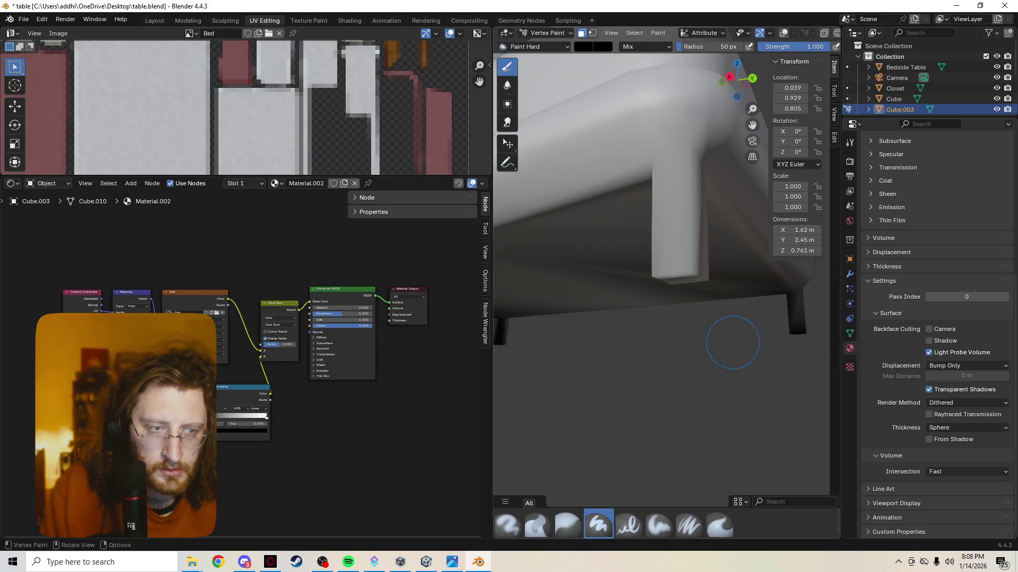
pyautogui.moveTo(686, 282); pyautogui.dragTo(659, 272)
pyautogui.moveTo(659, 273)
pyautogui.mouseDown(button='middle')
pyautogui.moveTo(610, 268)
pyautogui.moveTo(683, 296)
pyautogui.mouseUp(button='middle')
pyautogui.moveTo(586, 302)
pyautogui.mouseDown(button='middle')
pyautogui.moveTo(588, 289)
pyautogui.moveTo(620, 302)
pyautogui.moveTo(732, 286)
pyautogui.moveTo(530, 296)
pyautogui.moveTo(683, 215)
pyautogui.mouseUp(button='middle')
# Step: Paint the underside black, undo it, and cycle through wireframe, solid and material preview shading
pyautogui.moveTo(562, 243)
pyautogui.mouseDown()
pyautogui.moveTo(609, 339)
pyautogui.moveTo(665, 269)
pyautogui.mouseUp()
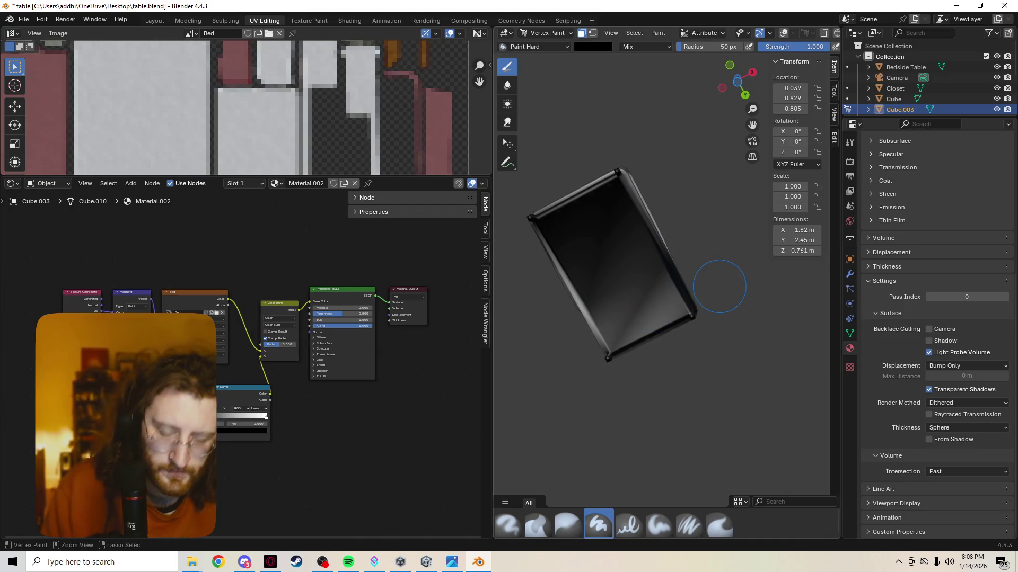
pyautogui.hotkey('ctrl', 'z')
pyautogui.press('z')
pyautogui.click(582, 275)
pyautogui.moveTo(581, 275)
pyautogui.mouseDown(button='middle')
pyautogui.moveTo(610, 212)
pyautogui.moveTo(689, 265)
pyautogui.mouseUp(button='middle')
pyautogui.scroll(5, 689, 265)
pyautogui.press('z')
pyautogui.click(768, 290)
pyautogui.moveTo(768, 289); pyautogui.dragTo(715, 291, button='middle')
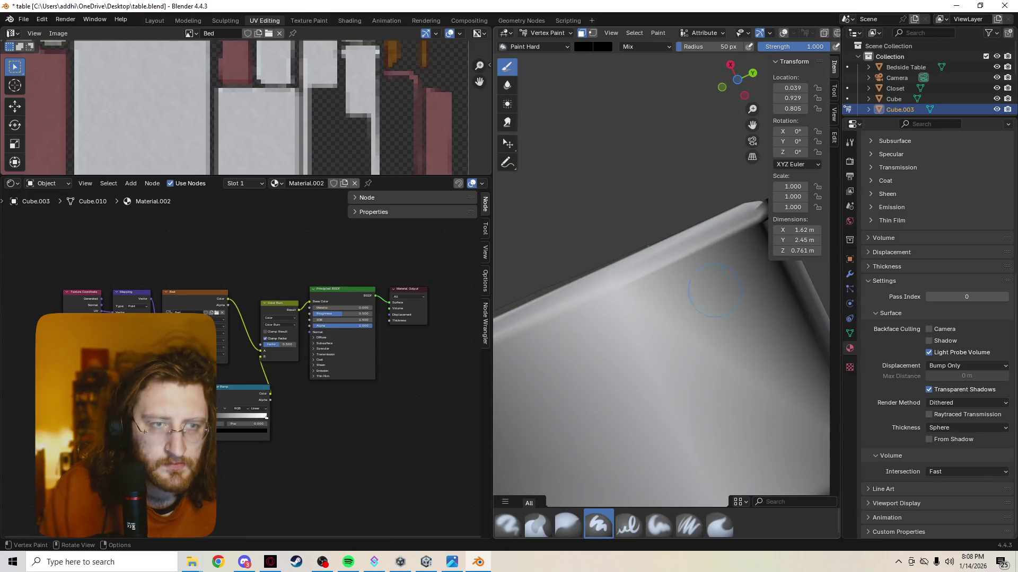
pyautogui.moveTo(689, 257); pyautogui.dragTo(622, 283, button='middle')
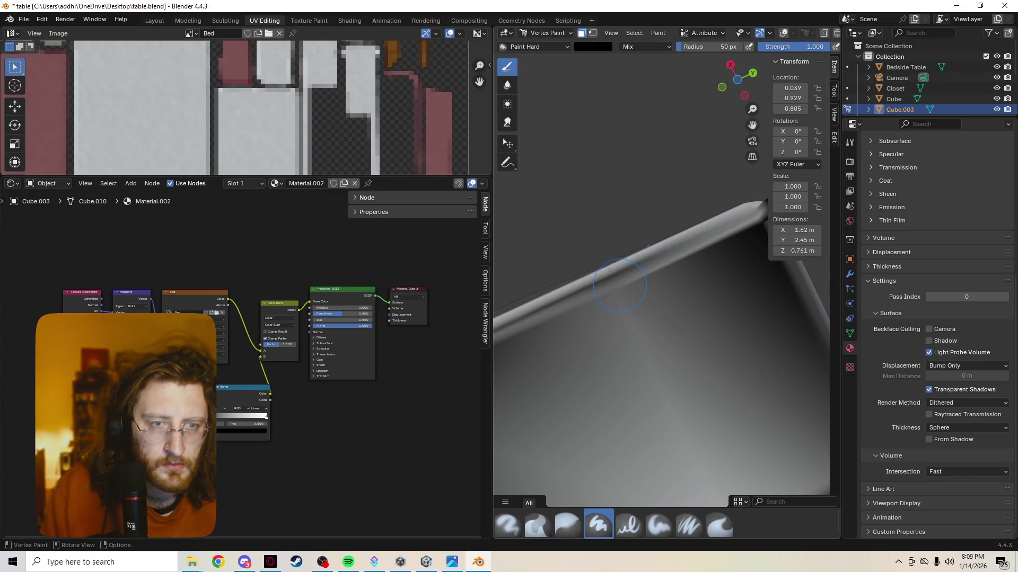
pyautogui.press('z')
pyautogui.click(628, 323)
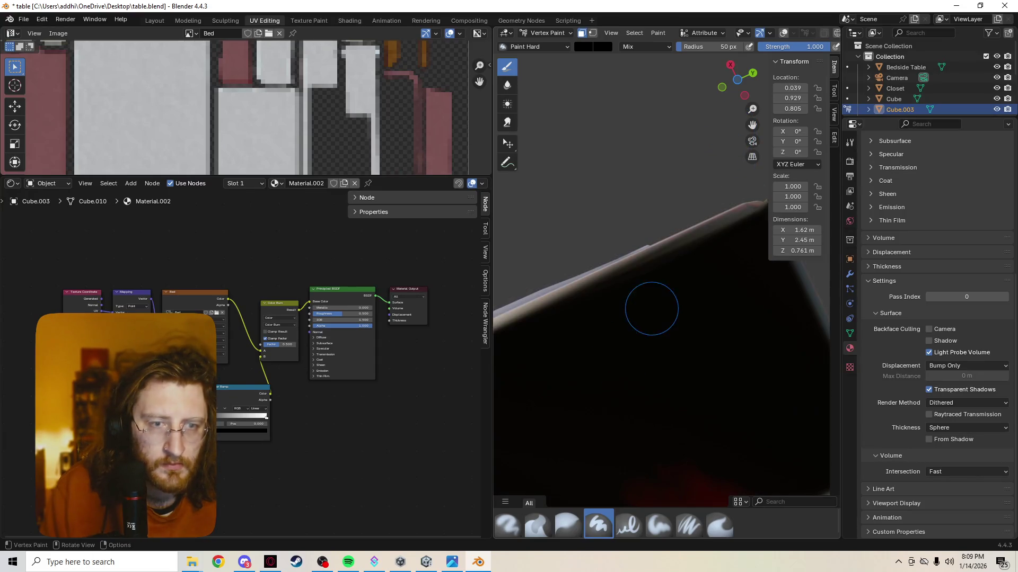
pyautogui.hotkey('shift', 'z')
pyautogui.hotkey('shift', 'z')
# Step: Return to solid shading and zoom out to see the whole bed underside
pyautogui.press('z')
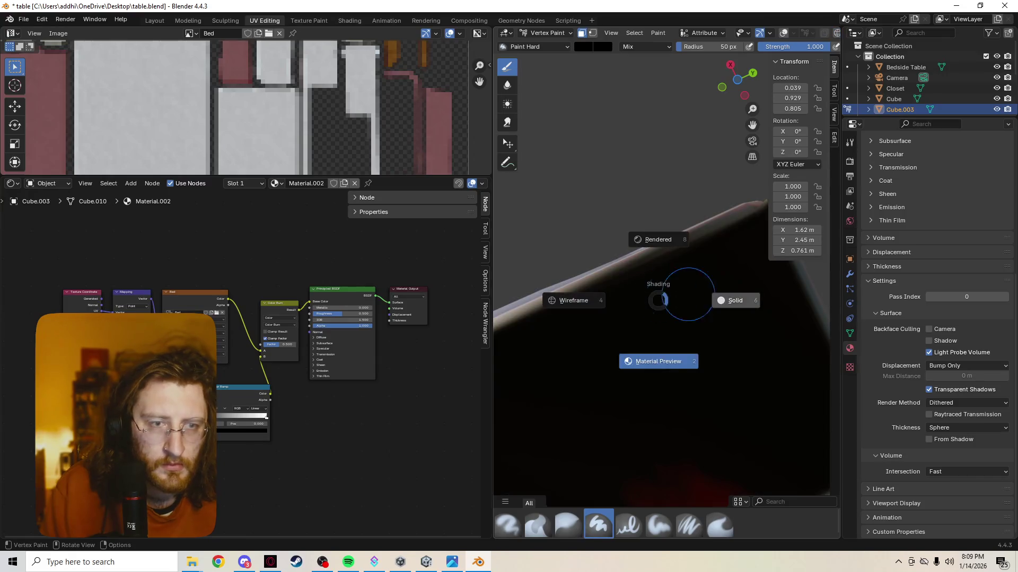
pyautogui.click(652, 298)
pyautogui.press('z')
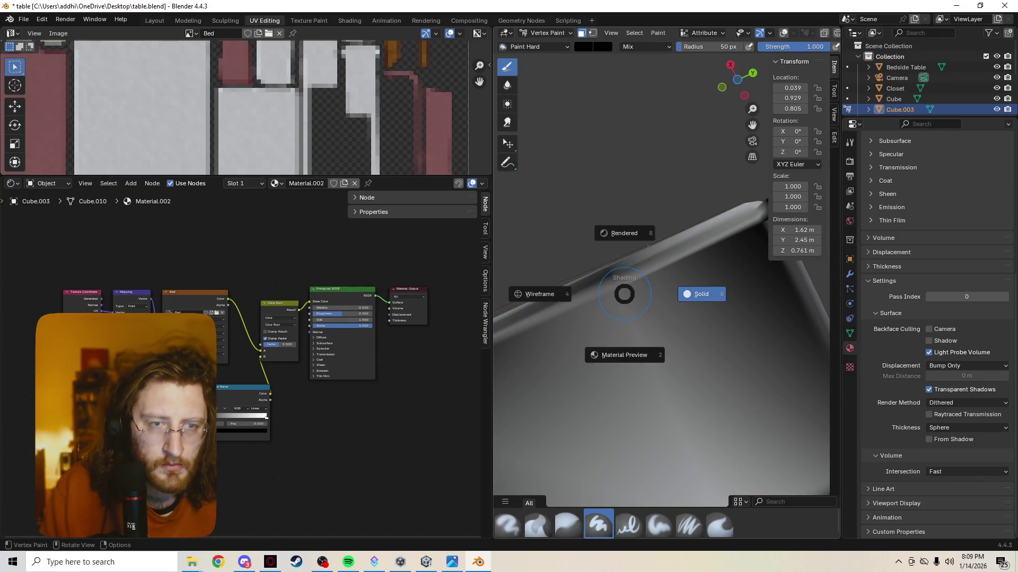
pyautogui.click(626, 292)
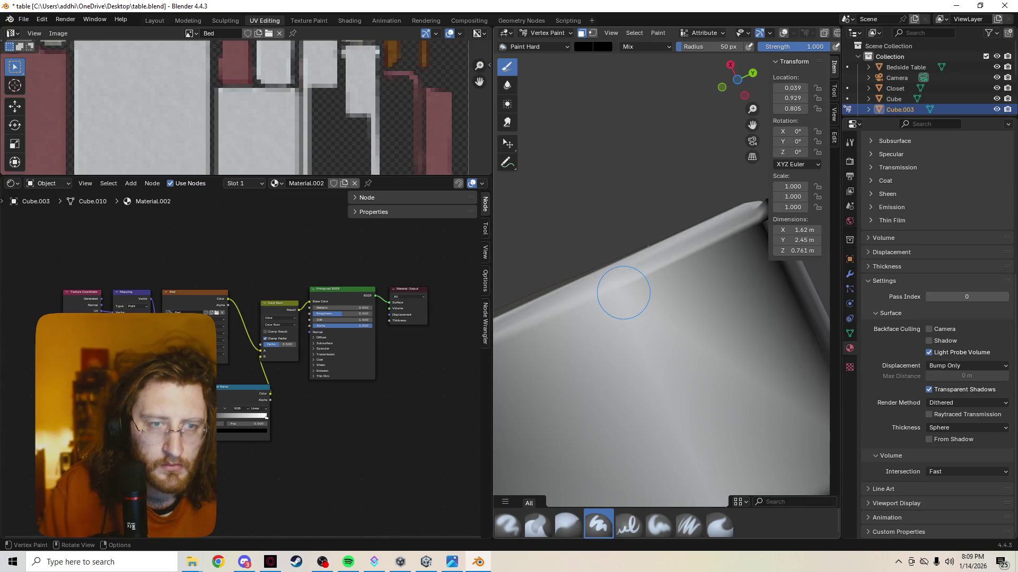
pyautogui.scroll(-5, 624, 292)
pyautogui.moveTo(623, 292); pyautogui.dragTo(705, 401, button='middle')
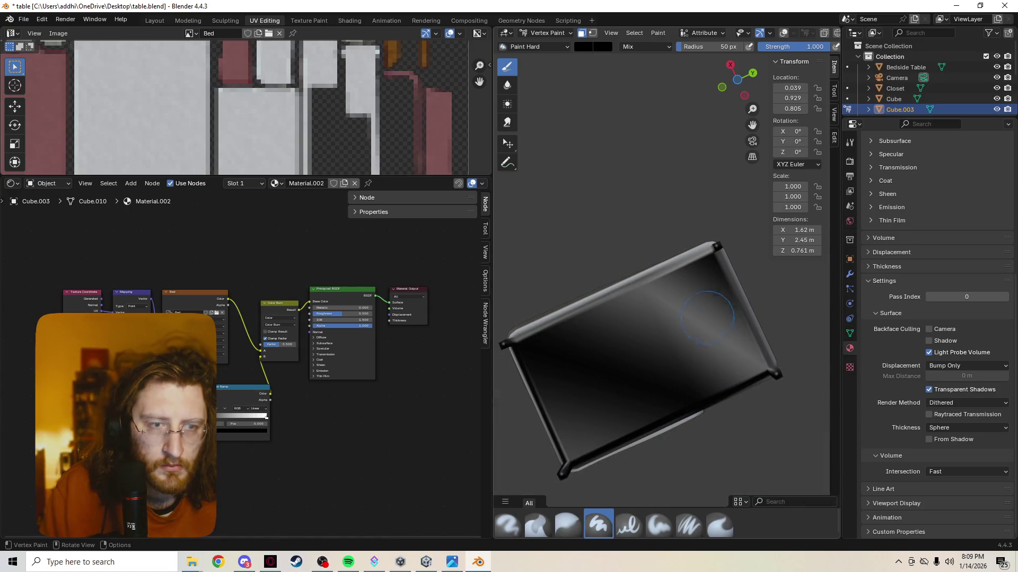
# Step: Paint the underside rim's corner and edge black, undoing the unwanted strokes
pyautogui.click(762, 371)
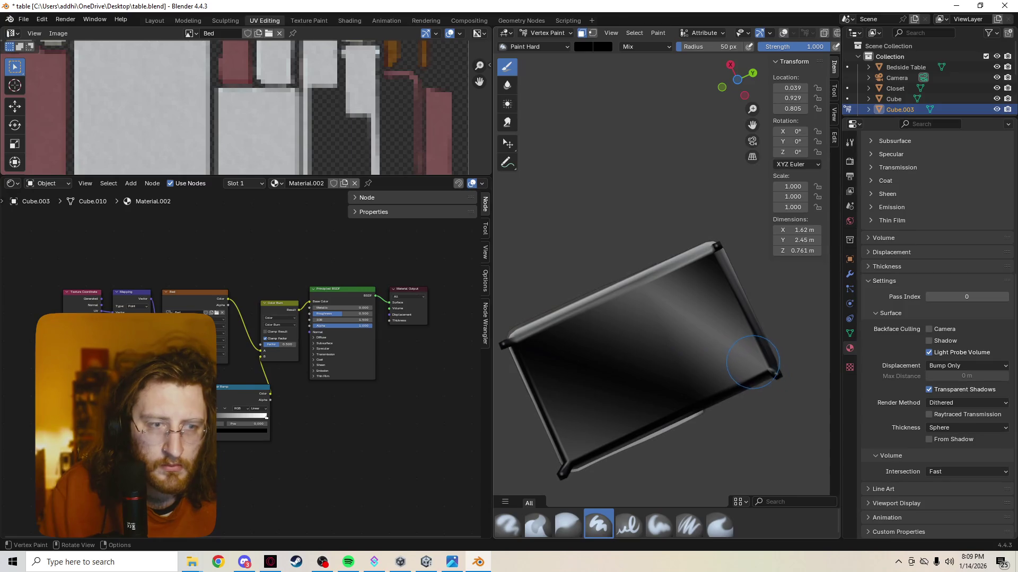
pyautogui.moveTo(638, 298); pyautogui.dragTo(667, 288)
pyautogui.hotkey('ctrl', 'z')
pyautogui.moveTo(664, 299); pyautogui.dragTo(640, 282)
pyautogui.moveTo(666, 300); pyautogui.dragTo(645, 302, button='middle')
pyautogui.hotkey('ctrl', 'z')
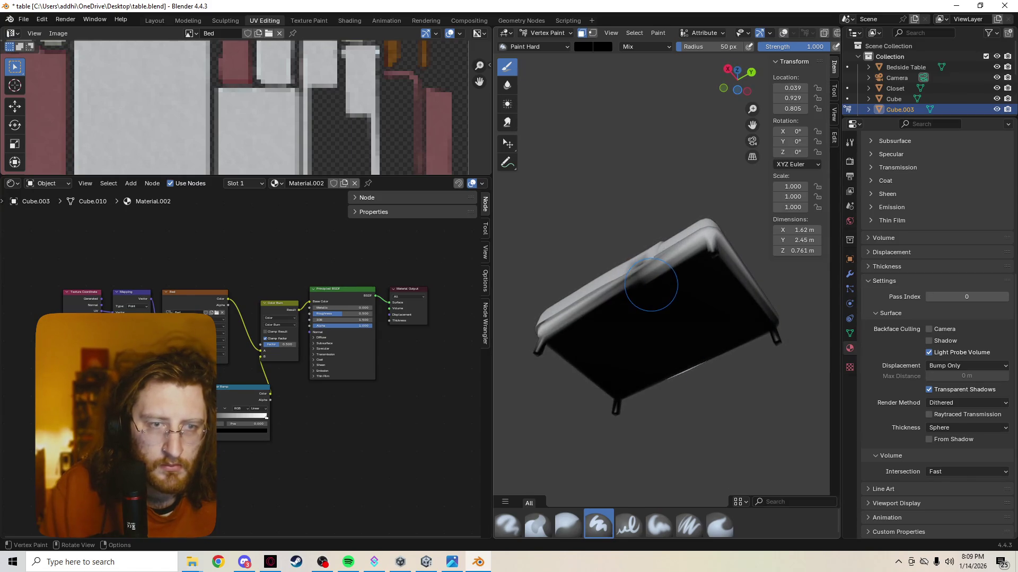
# Step: Orbit up to the bed's top and pillows, then switch the viewport to material preview shading
pyautogui.moveTo(692, 276)
pyautogui.mouseDown(button='middle')
pyautogui.moveTo(671, 255)
pyautogui.moveTo(647, 255)
pyautogui.mouseUp(button='middle')
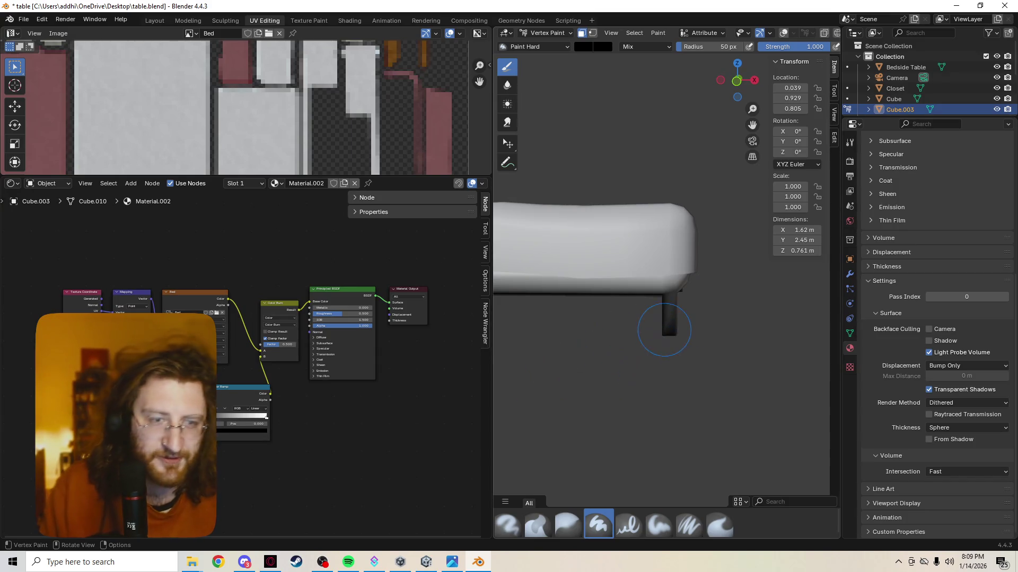
pyautogui.scroll(-3, 674, 306)
pyautogui.moveTo(675, 306); pyautogui.dragTo(537, 333, button='middle')
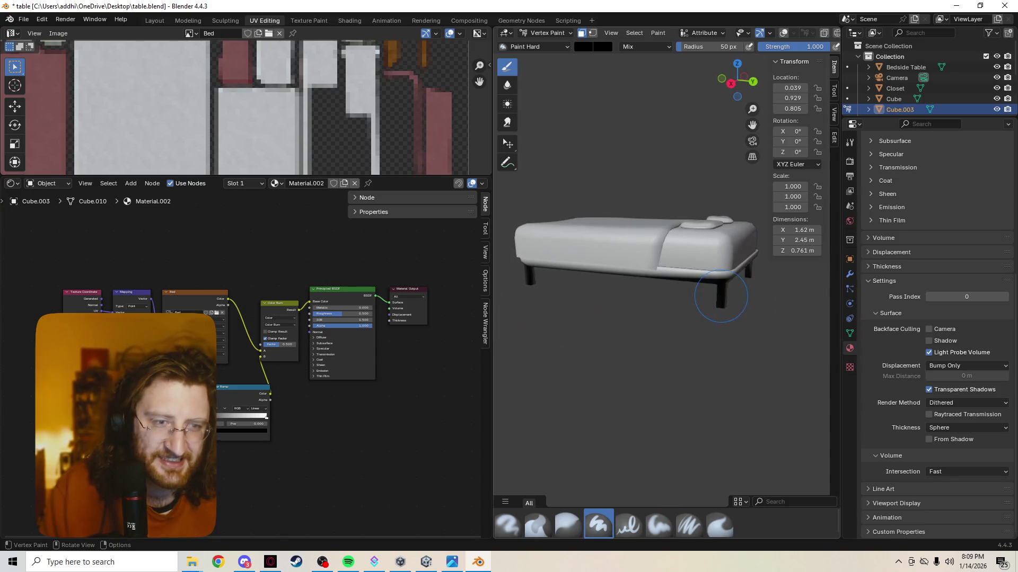
pyautogui.moveTo(744, 296); pyautogui.dragTo(567, 296, button='middle')
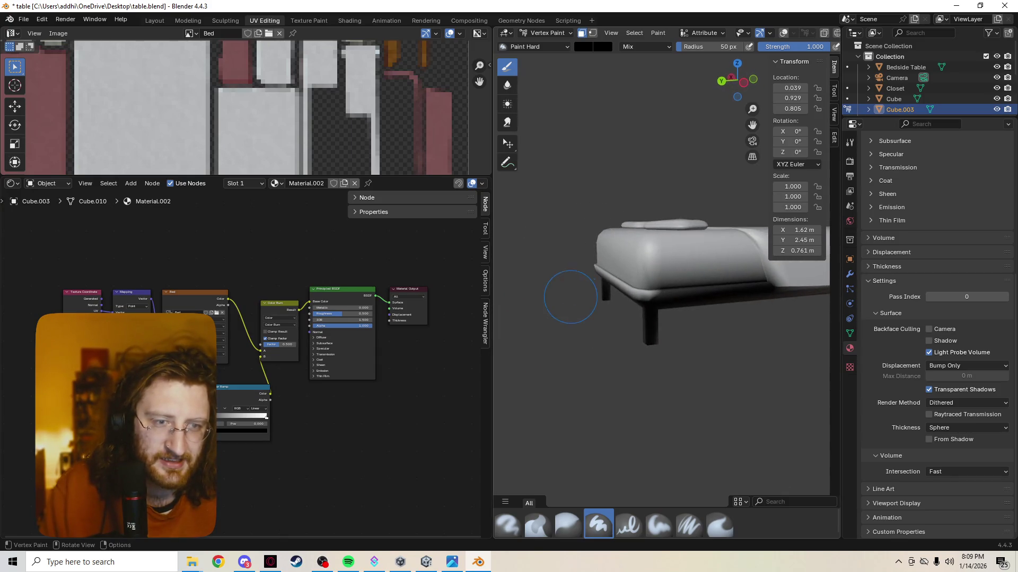
pyautogui.moveTo(643, 298)
pyautogui.mouseDown(button='middle')
pyautogui.moveTo(612, 307)
pyautogui.moveTo(682, 284)
pyautogui.moveTo(580, 310)
pyautogui.moveTo(514, 345)
pyautogui.moveTo(605, 364)
pyautogui.moveTo(599, 259)
pyautogui.mouseUp(button='middle')
pyautogui.scroll(-3, 625, 315)
pyautogui.scroll(6, 604, 364)
pyautogui.scroll(-5, 595, 318)
pyautogui.press('z')
pyautogui.click(606, 195)
pyautogui.moveTo(606, 195); pyautogui.dragTo(578, 204, button='middle')
pyautogui.press('z')
pyautogui.click(708, 253)
pyautogui.moveTo(707, 253); pyautogui.dragTo(685, 255, button='middle')
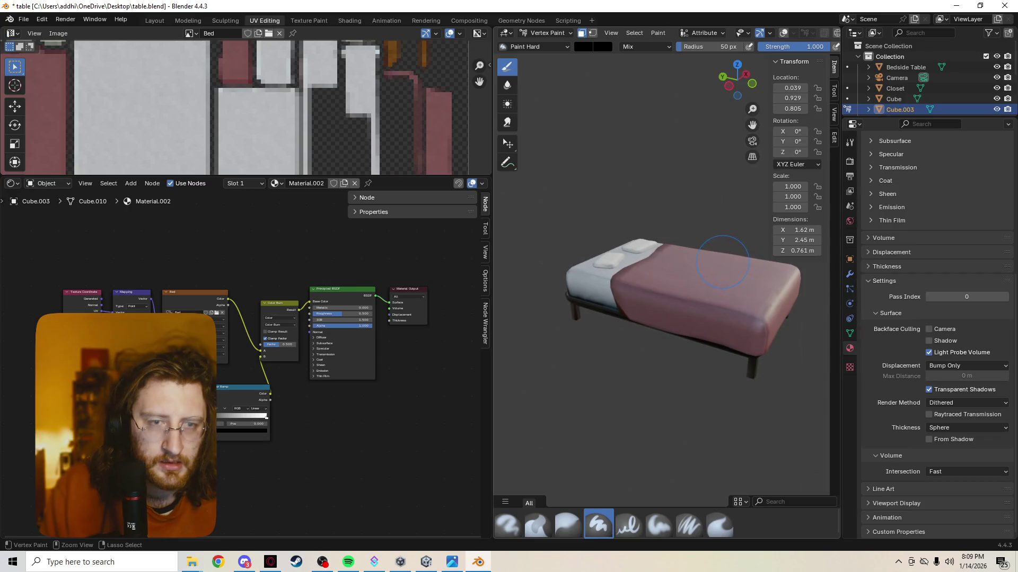
# Step: Set the Vertex Paint brush colour to white while viewing the bed's underside
pyautogui.moveTo(716, 259)
pyautogui.keyDown('ctrl'); pyautogui.mouseDown(button='middle')
pyautogui.moveTo(668, 190)
pyautogui.moveTo(659, 130)
pyautogui.mouseUp(button='middle'); pyautogui.keyUp('ctrl')
pyautogui.click(583, 46)
pyautogui.moveTo(580, 188); pyautogui.dragTo(674, 188)
pyautogui.scroll(-3, 663, 274)
pyautogui.scroll(4, 662, 274)
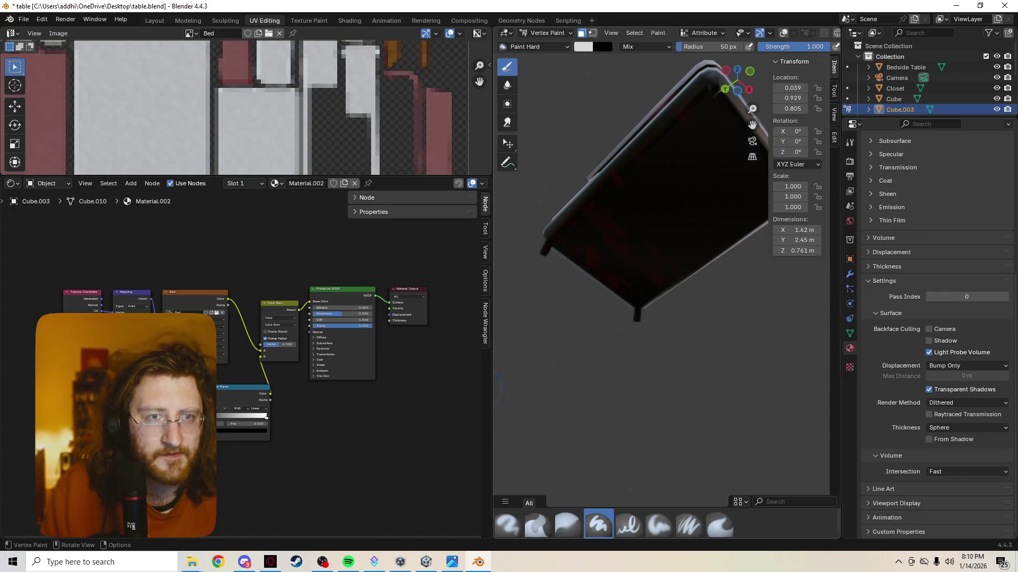
# Step: Raise the brush colour to pure white and paint strokes over the red bed
pyautogui.moveTo(695, 248); pyautogui.dragTo(523, 138, button='middle')
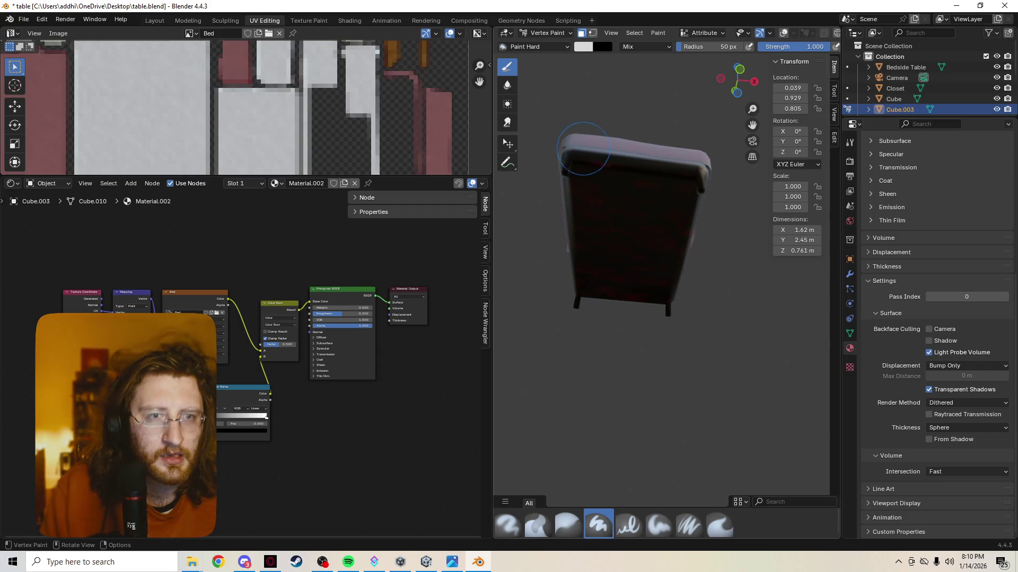
pyautogui.moveTo(659, 244)
pyautogui.mouseDown(button='middle')
pyautogui.moveTo(647, 261)
pyautogui.moveTo(534, 292)
pyautogui.mouseUp(button='middle')
pyautogui.click(583, 46)
pyautogui.click(670, 60)
pyautogui.moveTo(636, 286)
pyautogui.mouseDown()
pyautogui.moveTo(583, 265)
pyautogui.moveTo(598, 238)
pyautogui.moveTo(574, 361)
pyautogui.mouseUp()
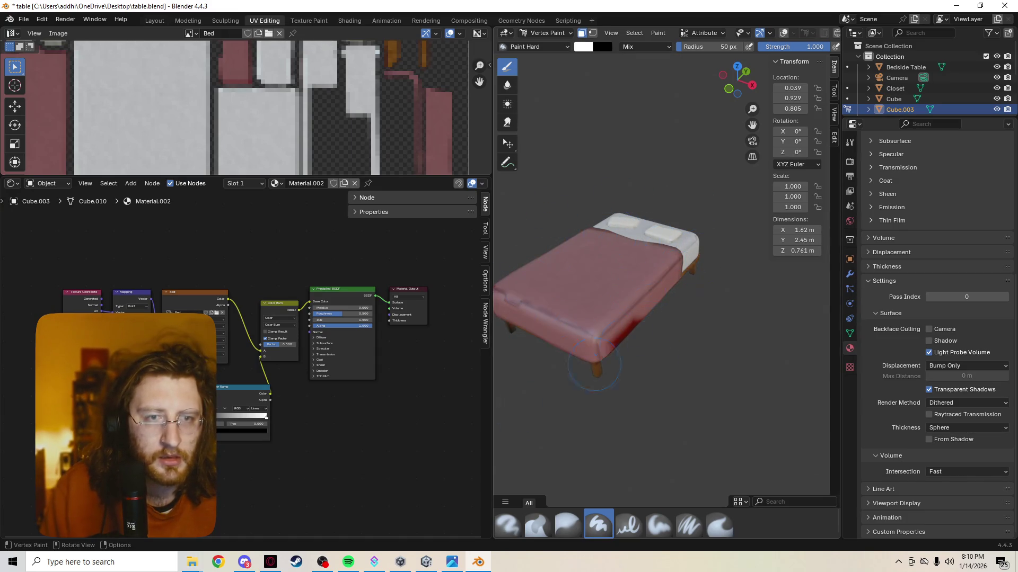
# Step: Paint white along the bed's lower edge from a low side view
pyautogui.moveTo(626, 306); pyautogui.dragTo(522, 338, button='middle')
pyautogui.moveTo(771, 257)
pyautogui.mouseDown(button='middle')
pyautogui.moveTo(749, 336)
pyautogui.moveTo(568, 289)
pyautogui.mouseUp(button='middle')
pyautogui.moveTo(582, 329); pyautogui.dragTo(576, 256)
pyautogui.moveTo(575, 255)
pyautogui.mouseDown(button='middle')
pyautogui.moveTo(659, 258)
pyautogui.moveTo(684, 228)
pyautogui.mouseUp(button='middle')
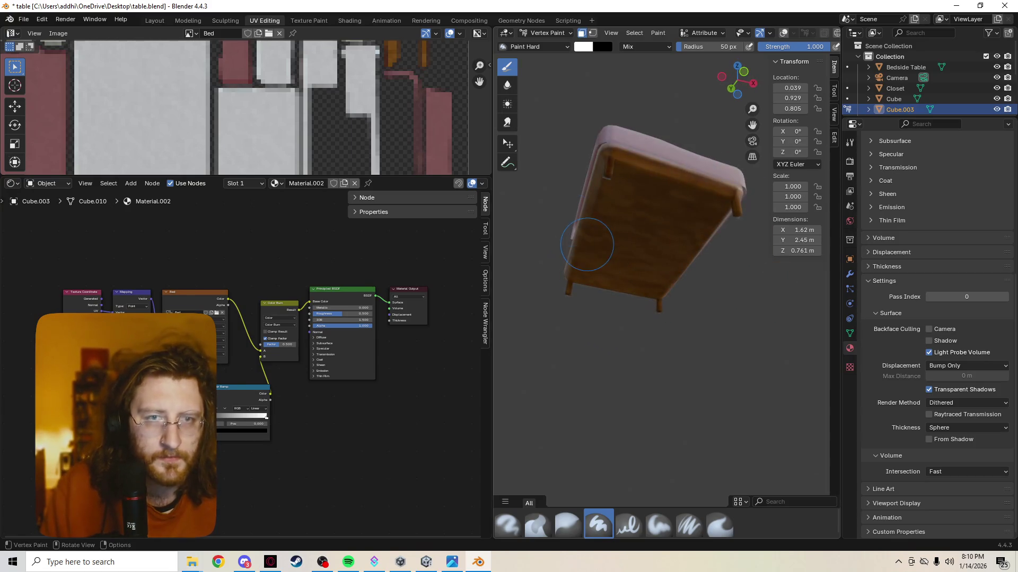
pyautogui.click(583, 46)
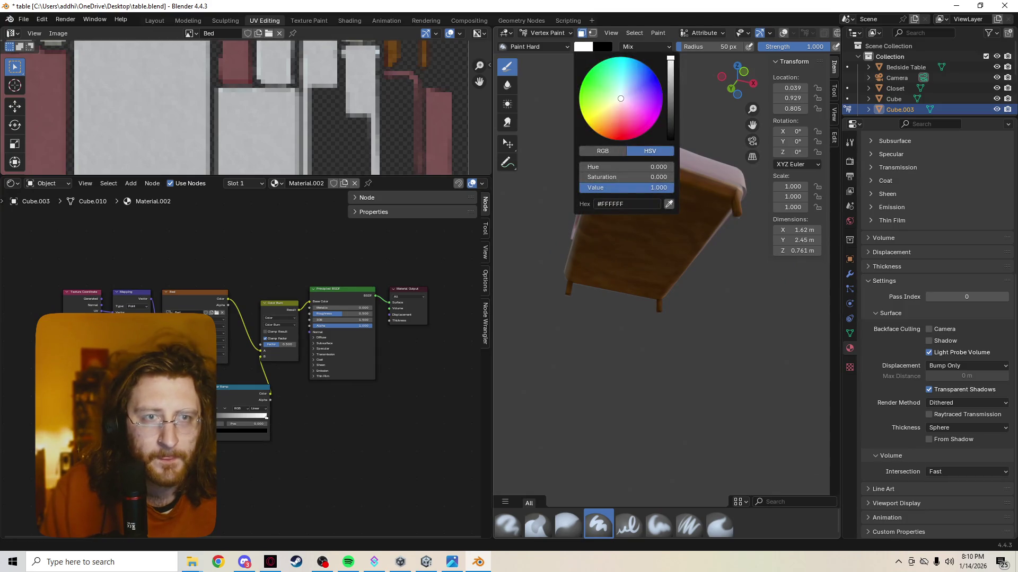
# Step: Set the brush colour to black, toggling the viewport to wireframe and back to material preview
pyautogui.moveTo(625, 188); pyautogui.dragTo(581, 188)
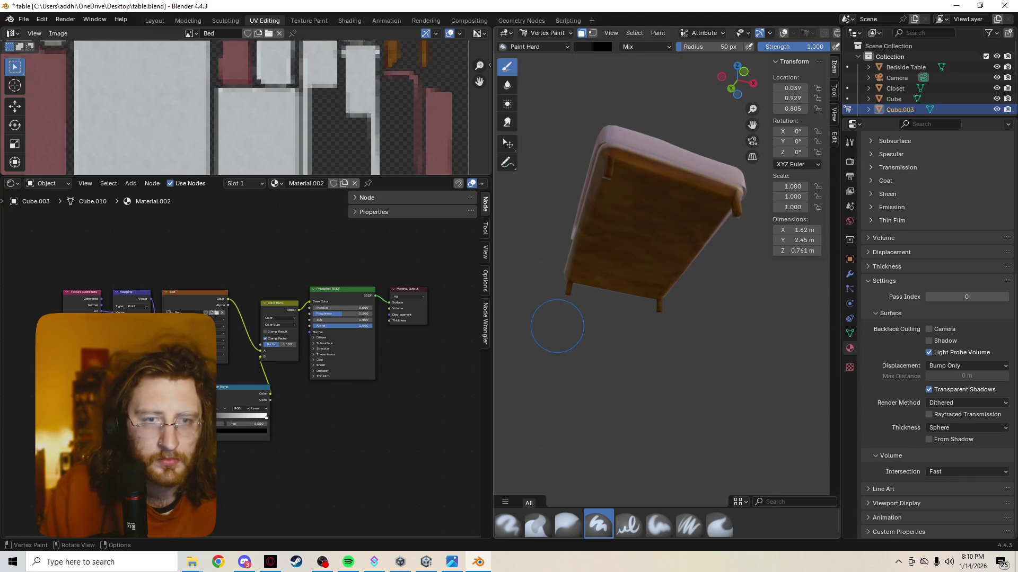
pyautogui.scroll(5, 557, 330)
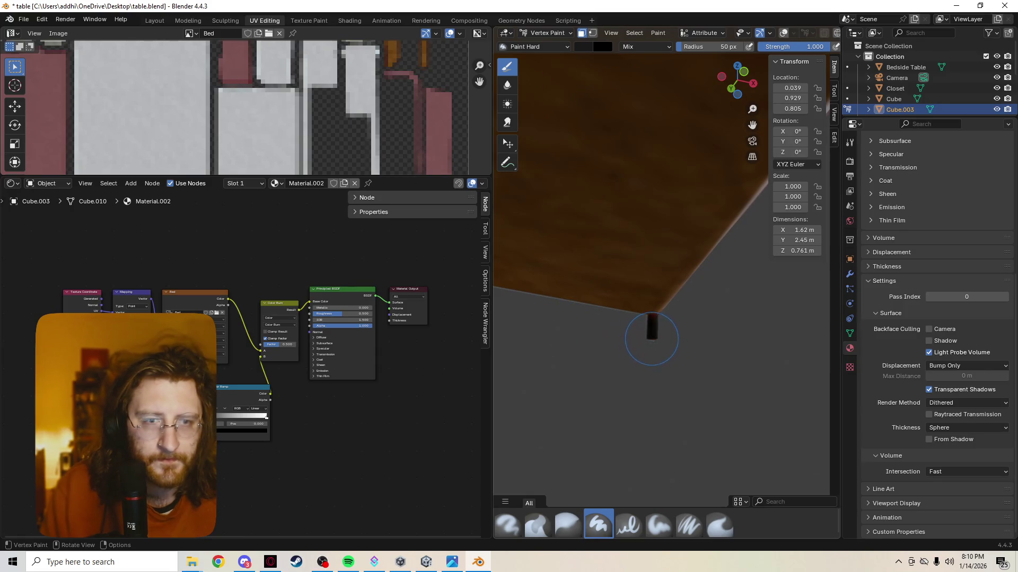
pyautogui.scroll(-5, 652, 334)
pyautogui.hotkey('shift', 'z')
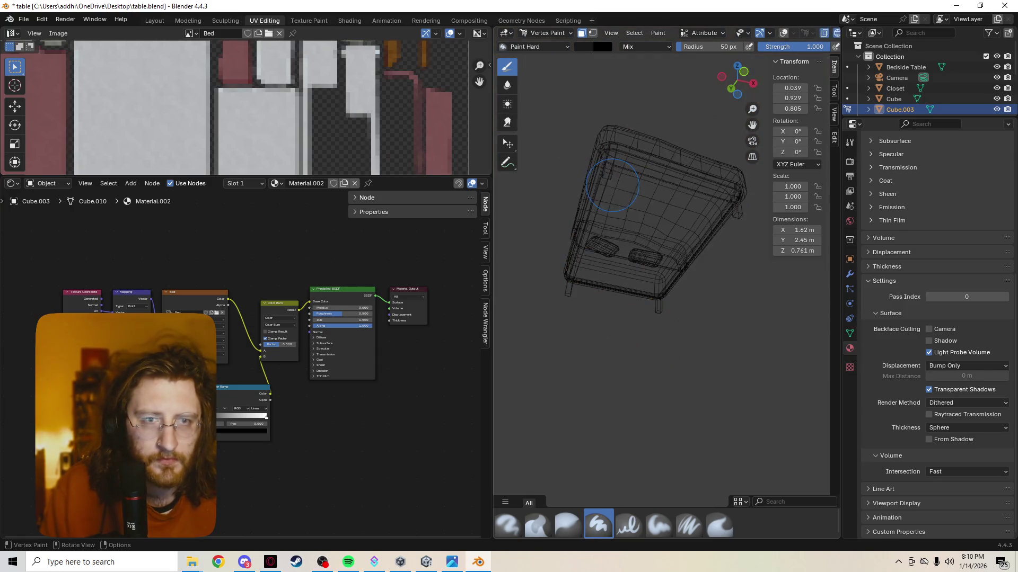
pyautogui.press('z')
pyautogui.click(700, 321)
# Step: Paint black on the mattress's front side, then undo the stroke
pyautogui.moveTo(703, 320)
pyautogui.mouseDown(button='middle')
pyautogui.moveTo(543, 352)
pyautogui.moveTo(550, 311)
pyautogui.moveTo(623, 300)
pyautogui.mouseUp(button='middle')
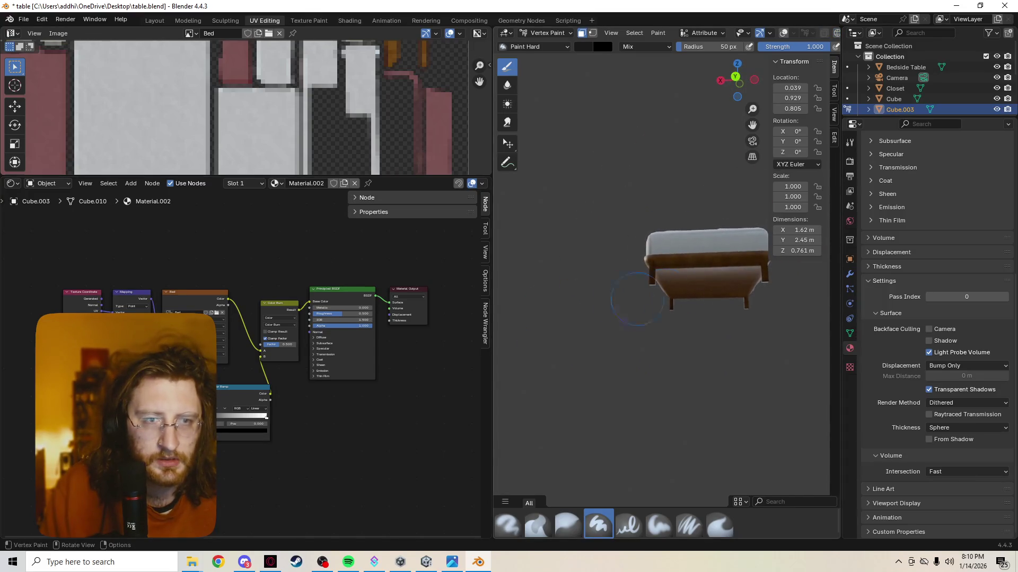
pyautogui.moveTo(758, 272)
pyautogui.mouseDown(button='middle')
pyautogui.moveTo(647, 281)
pyautogui.moveTo(665, 351)
pyautogui.moveTo(689, 345)
pyautogui.moveTo(636, 289)
pyautogui.moveTo(742, 304)
pyautogui.mouseUp(button='middle')
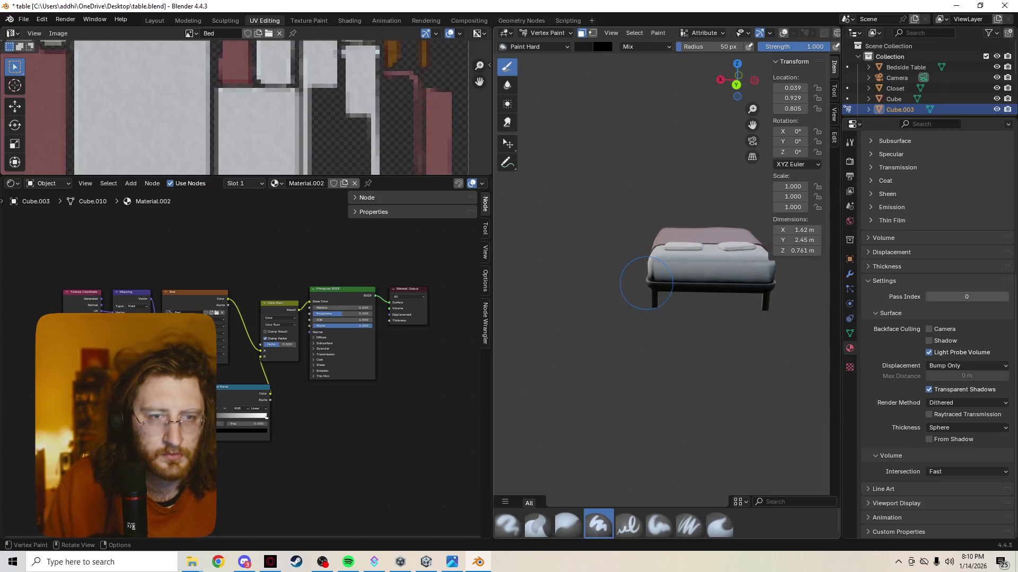
pyautogui.moveTo(646, 284); pyautogui.dragTo(653, 280)
pyautogui.hotkey('ctrl', 'z')
# Step: Set the brush back to white and lower the Color Burn factor to 0.050
pyautogui.moveTo(676, 286); pyautogui.dragTo(548, 295, button='middle')
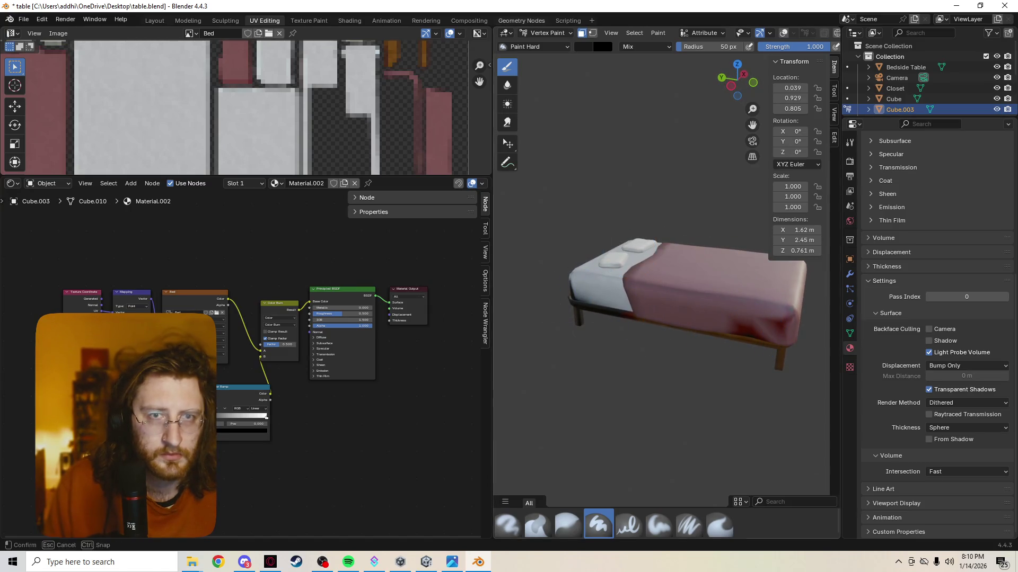
pyautogui.click(602, 46)
pyautogui.moveTo(588, 188); pyautogui.dragTo(674, 188)
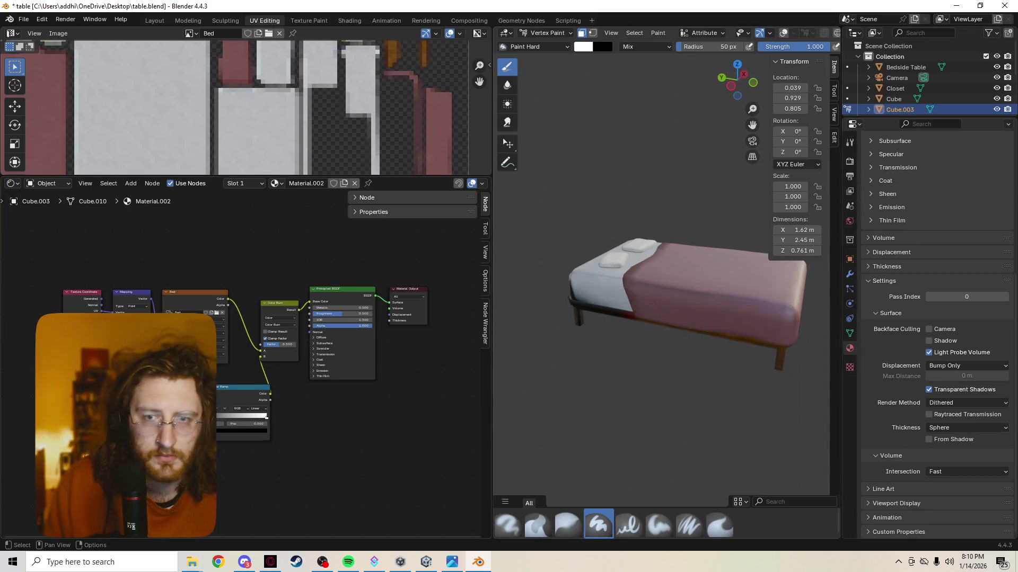
pyautogui.moveTo(273, 344); pyautogui.dragTo(257, 344)
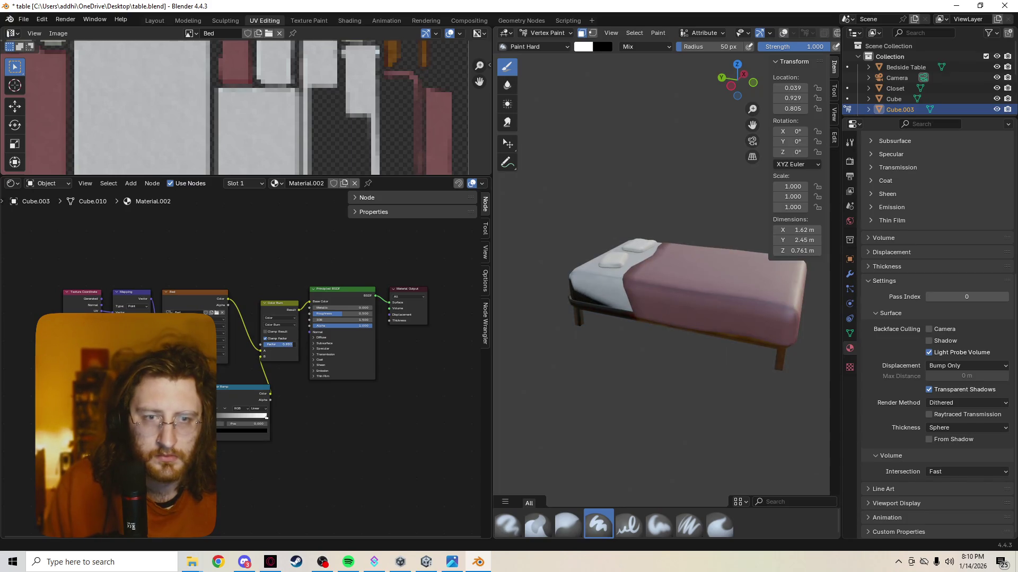
pyautogui.moveTo(550, 330)
pyautogui.mouseDown(button='middle')
pyautogui.moveTo(503, 337)
pyautogui.moveTo(639, 303)
pyautogui.mouseUp(button='middle')
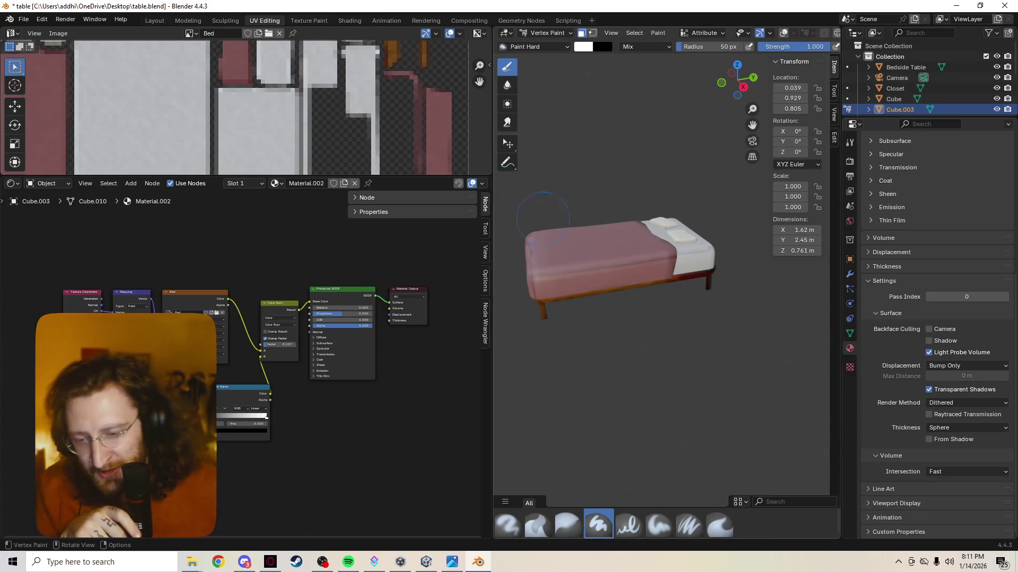
pyautogui.moveTo(244, 562)
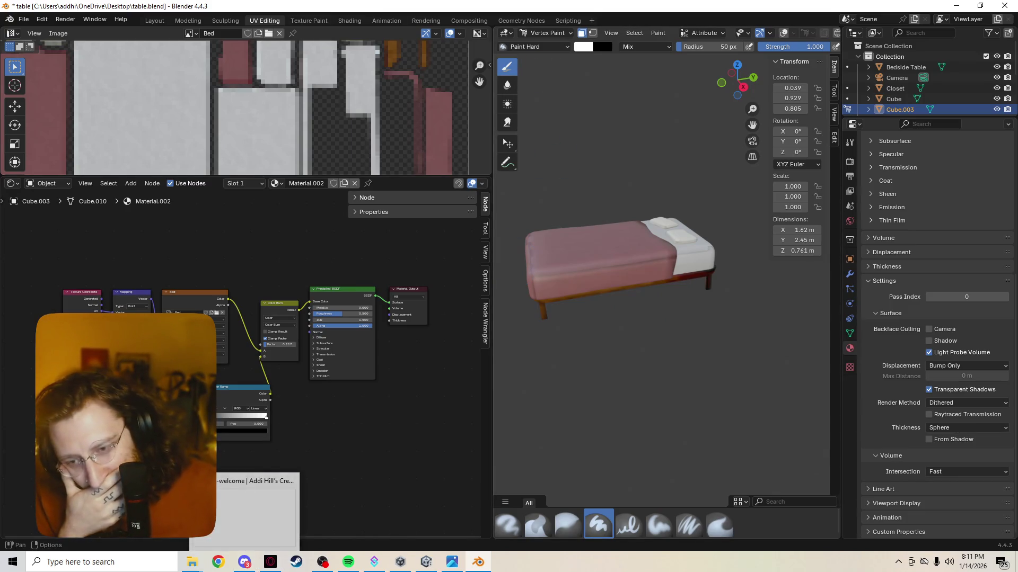
pyautogui.click(323, 561)
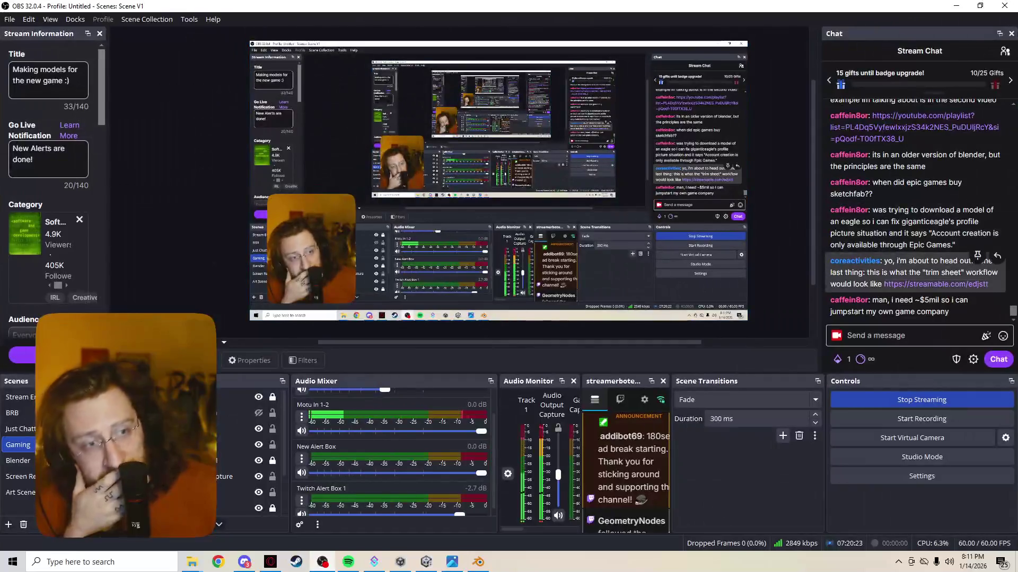
# Step: Open the streamable.com 'Modeling with a trim sheet' video link from the Stream Chat panel
pyautogui.click(935, 284)
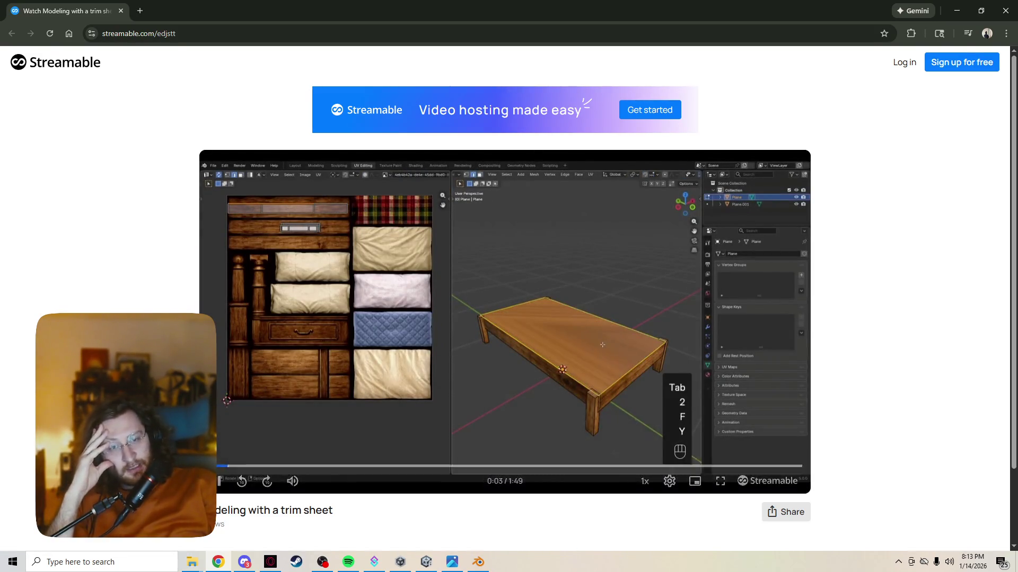
# Step: Dismiss the share popup and close the accidentally opened Streamable homepage tab
pyautogui.press('Escape')
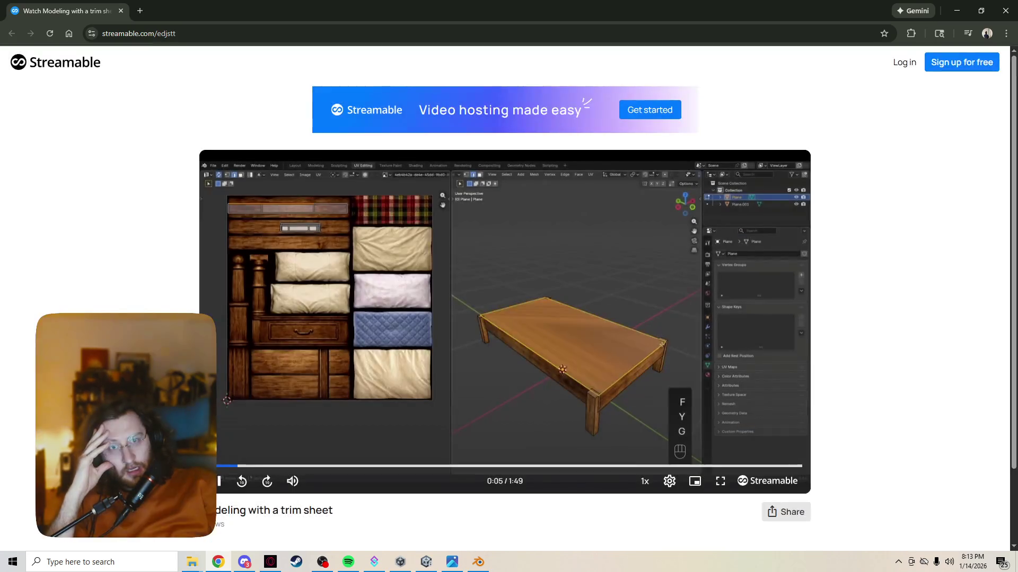
pyautogui.click(768, 481)
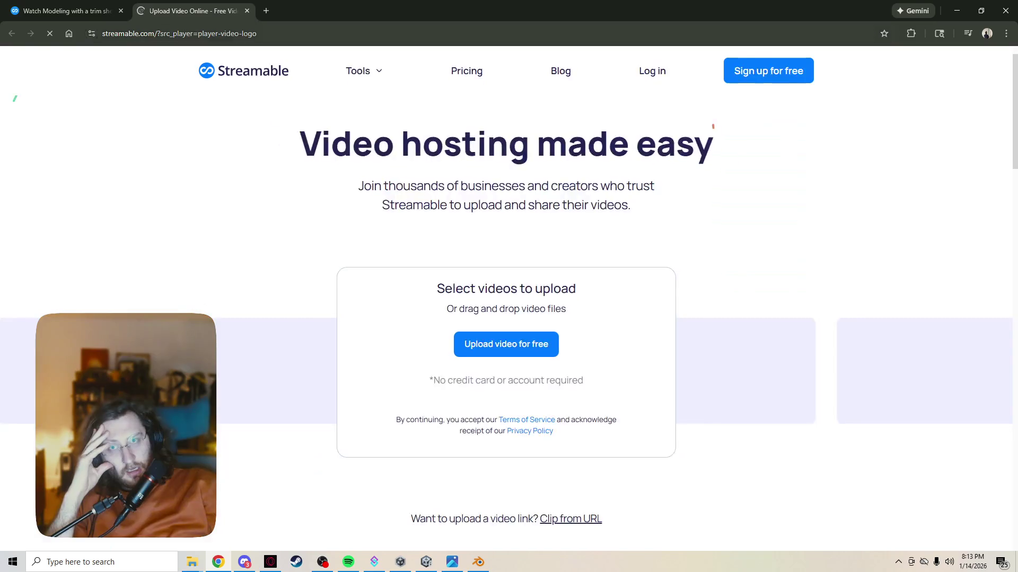
pyautogui.hotkey('ctrl', 'w')
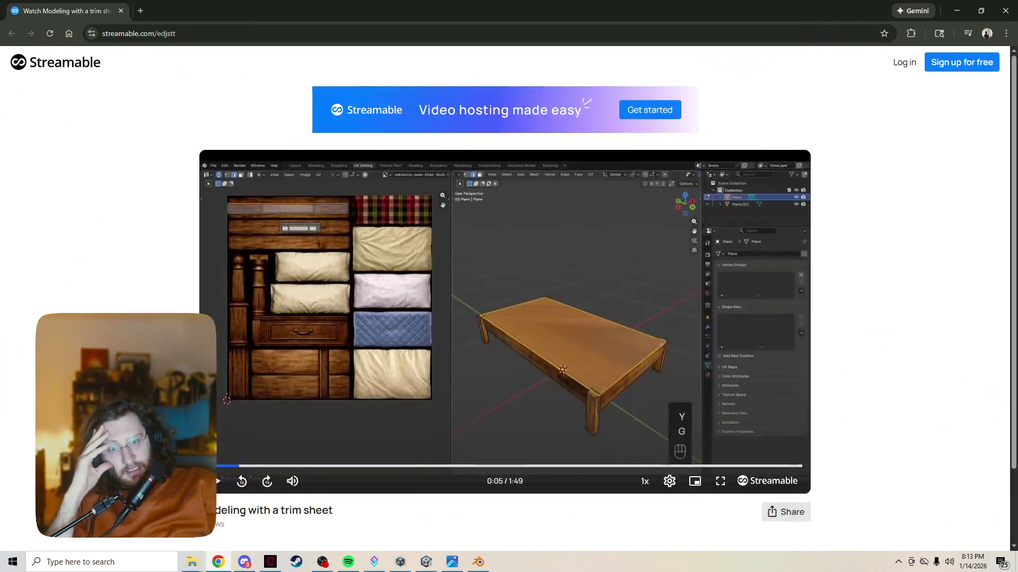
# Step: Check the player's video quality settings, then go back to OBS
pyautogui.click(669, 480)
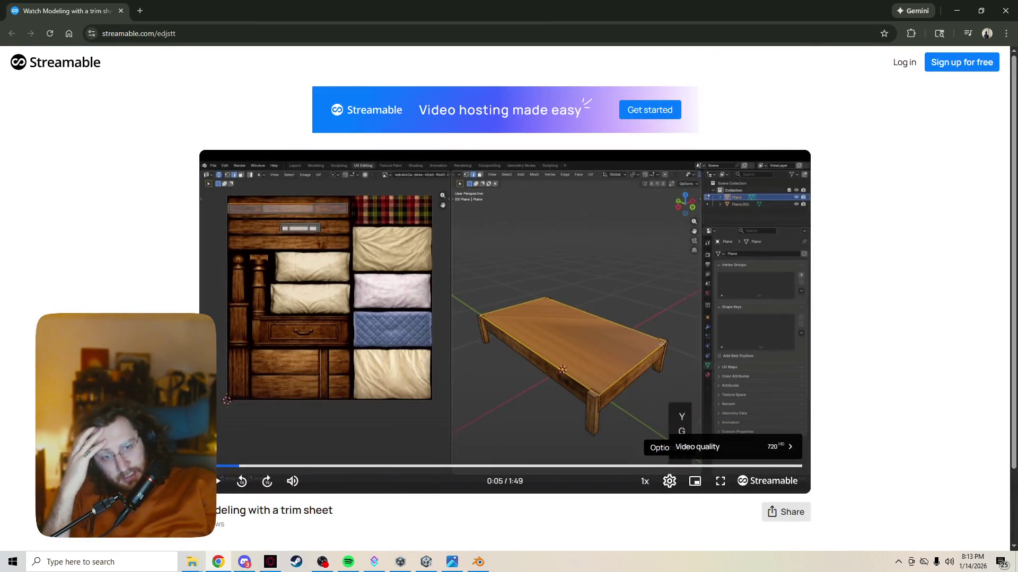
pyautogui.scroll(-2, 780, 466)
pyautogui.scroll(2, 780, 465)
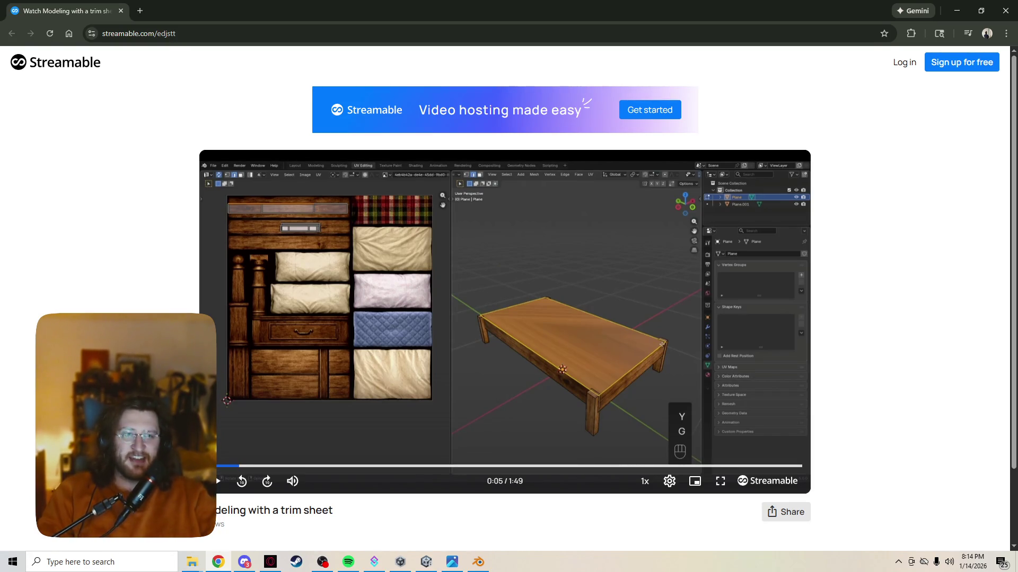
pyautogui.click(957, 10)
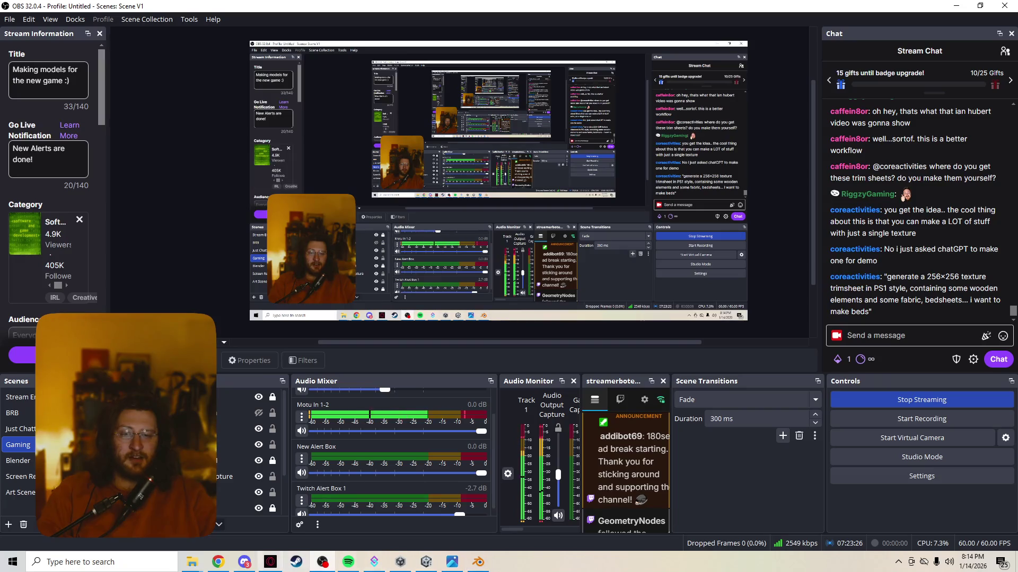
# Step: Switch the stream to the Just Chatting scene showing the webcam beside the chat
pyautogui.click(20, 429)
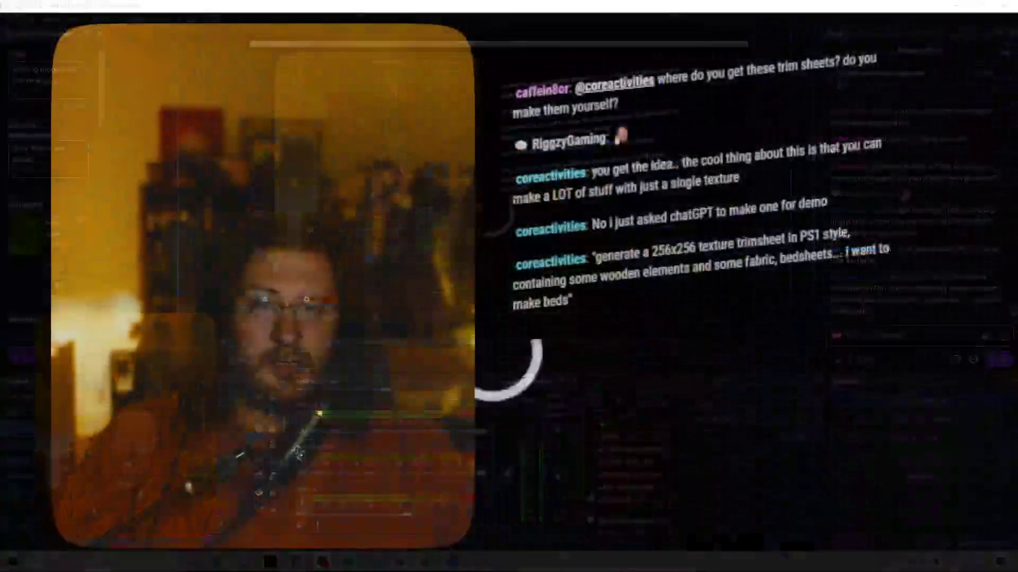